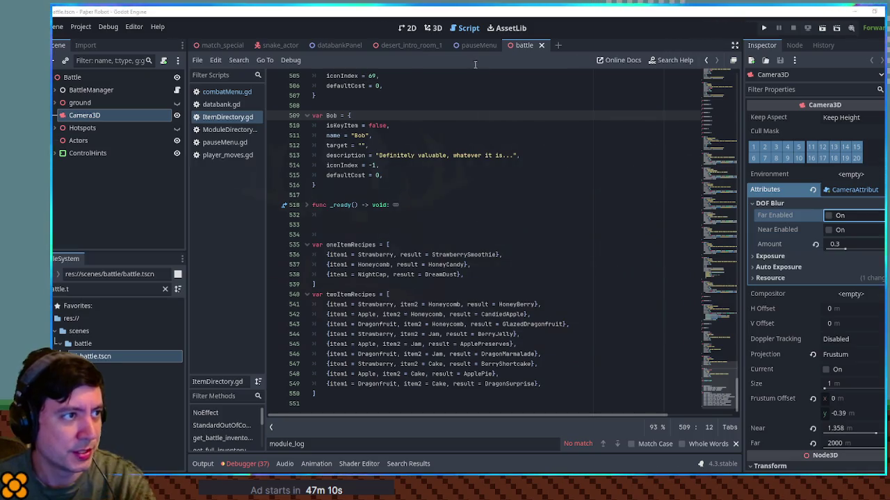
Switch to the desert_intro_room_1 scene and run it with F6
click(424, 43)
key(F6)
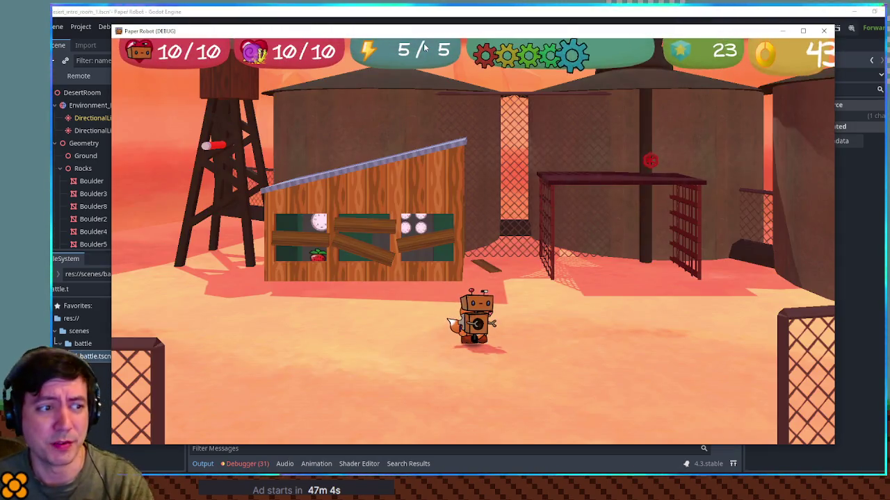
Pause the game, go to the Databank, and move focus through its entries to Enemy Scans
key(Escape)
key(q)
key(q)
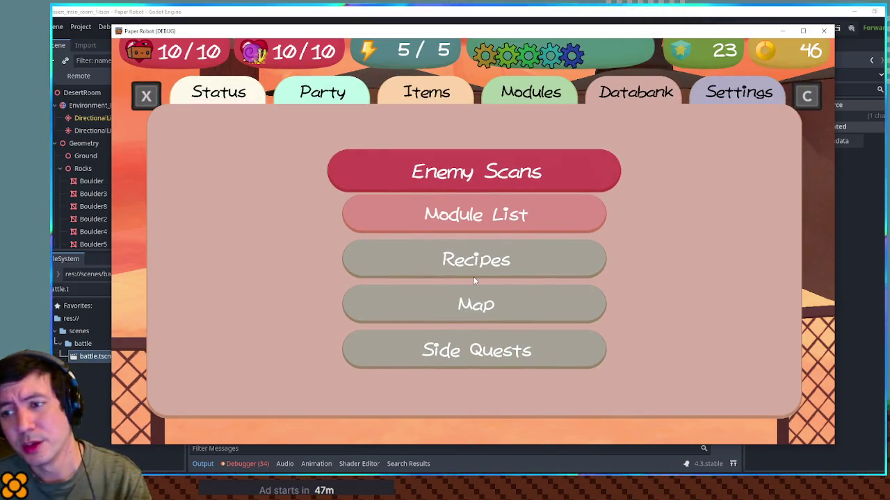
key(Down)
key(Down)
key(Down)
key(Down)
key(Up)
key(Up)
key(Down)
key(Down)
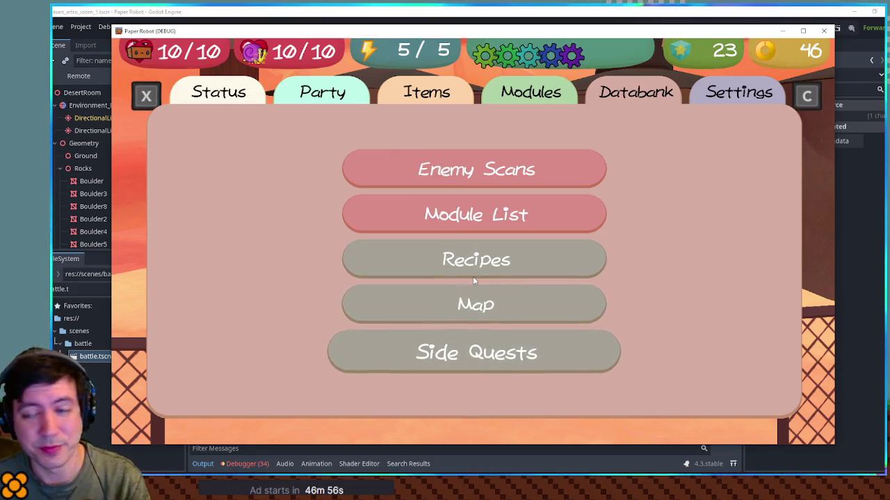
key(Up)
key(Up)
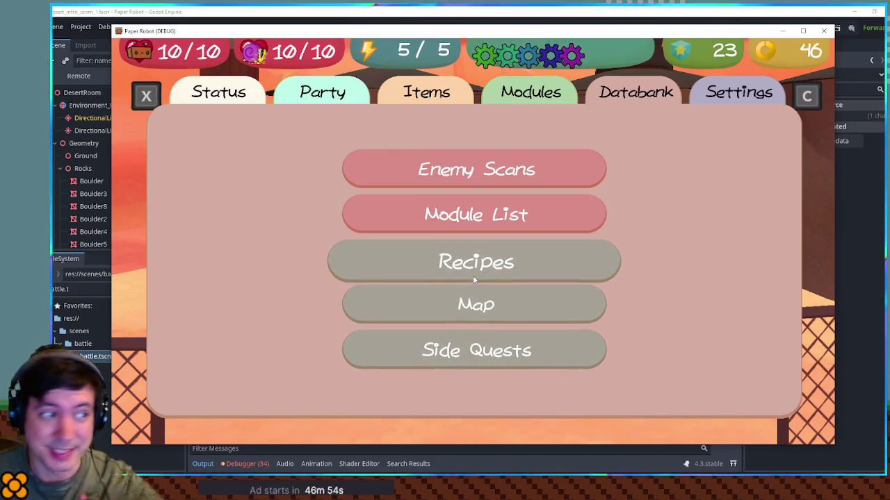
key(Up)
key(Up)
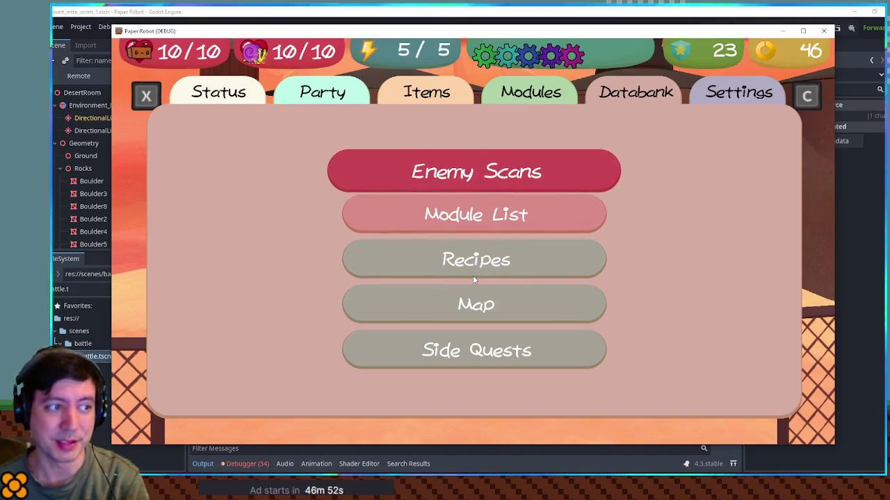
View the empty Enemy Scans list, then back out and open the Module List grid
key(Return)
key(Down)
key(Down)
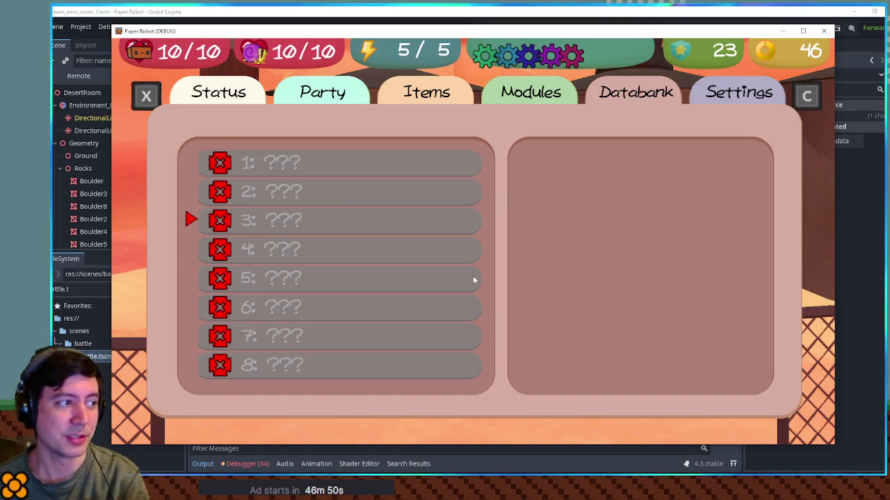
key(Escape)
key(Down)
key(Return)
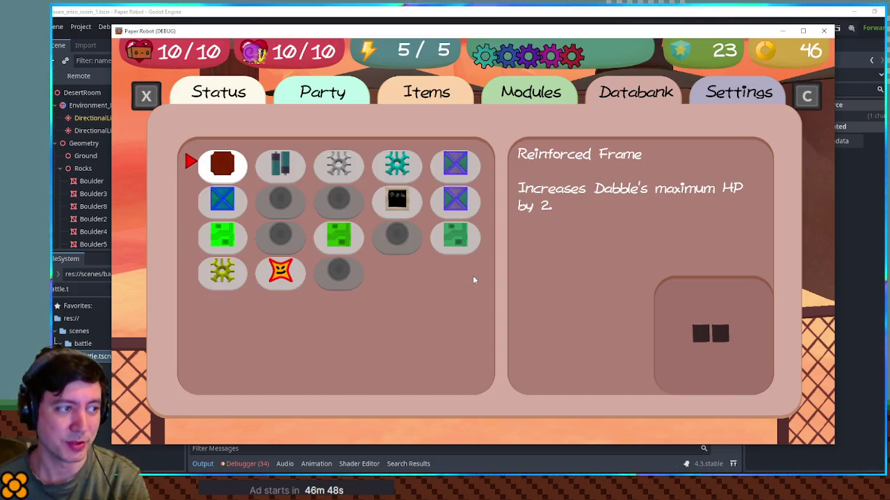
Browse the Backup Battery, Stabilizer P and Heavy Gear modules and undiscovered slots
key(Right)
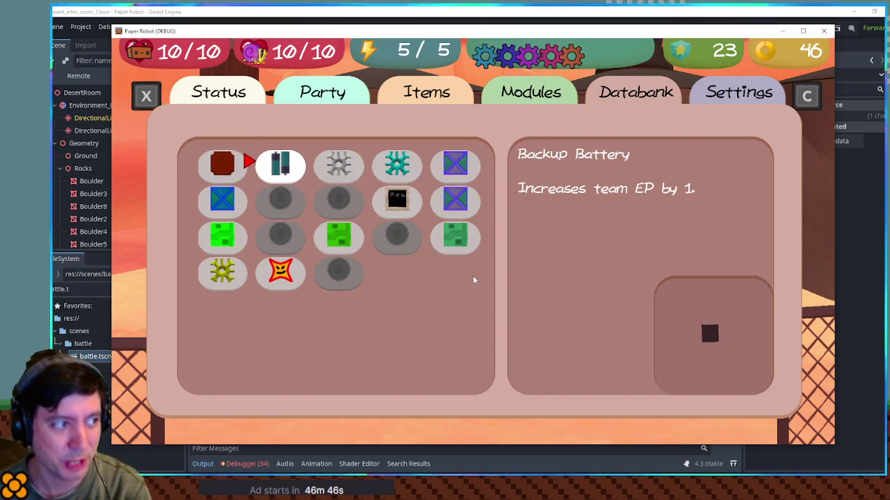
key(Left)
key(Down)
key(Right)
key(Right)
key(Left)
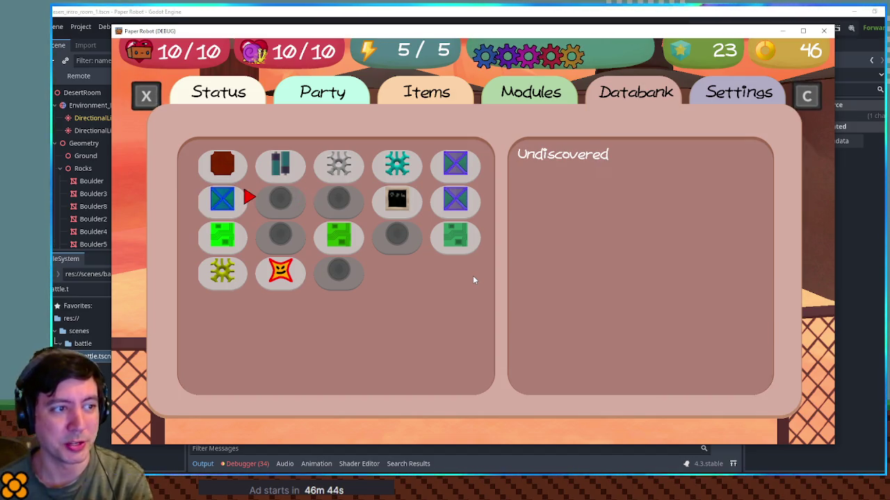
key(Down)
key(Right)
key(Right)
key(Up)
key(Left)
key(Left)
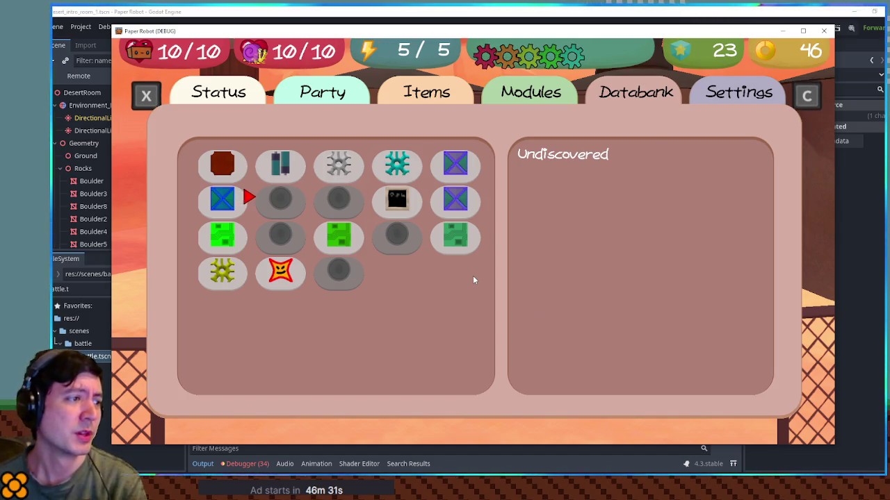
Read the Backup Battery, Power Motor P, Active Defense, Beak Barrage and Stabilizer entries
key(Up)
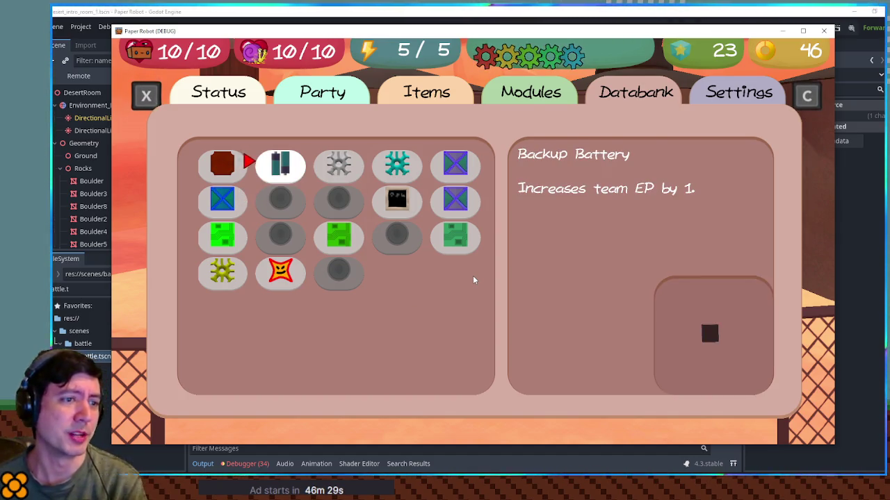
key(Right)
key(Right)
key(Right)
key(Down)
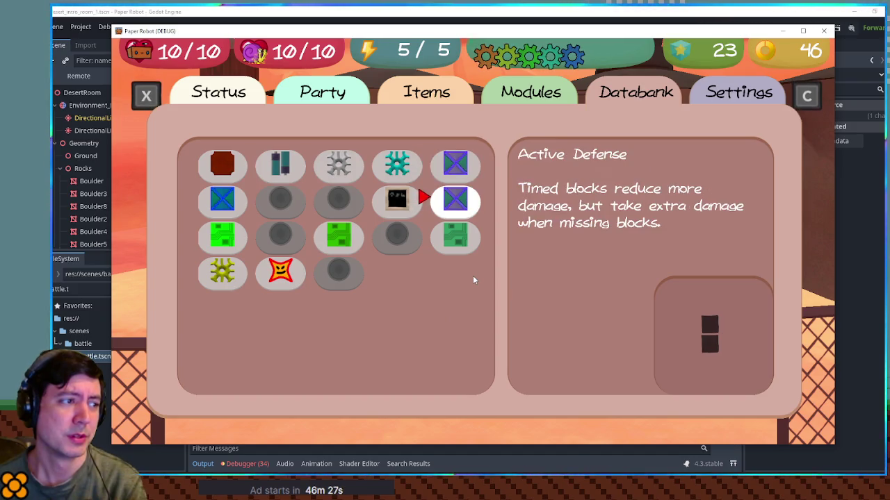
key(Down)
key(Left)
key(Left)
key(Down)
key(Up)
key(Left)
key(Up)
key(Right)
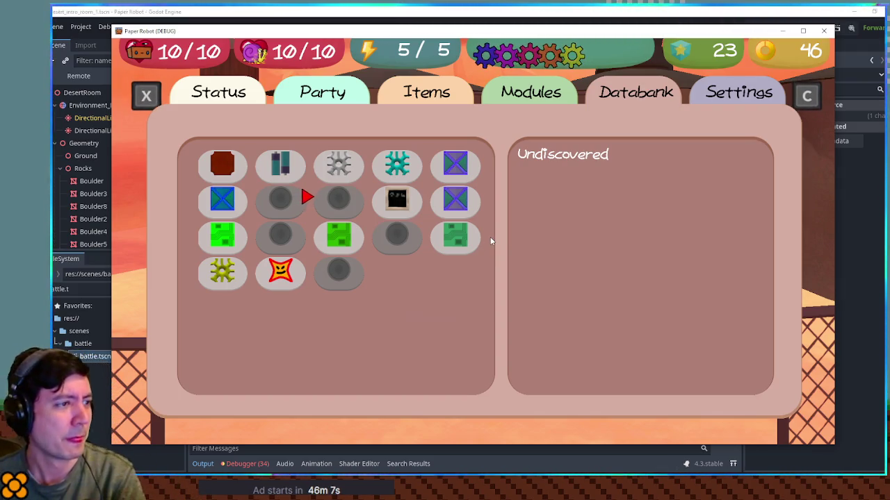
Move around the module grid once more, then close it back to the Databank
key(Left)
key(Down)
key(Up)
key(Right)
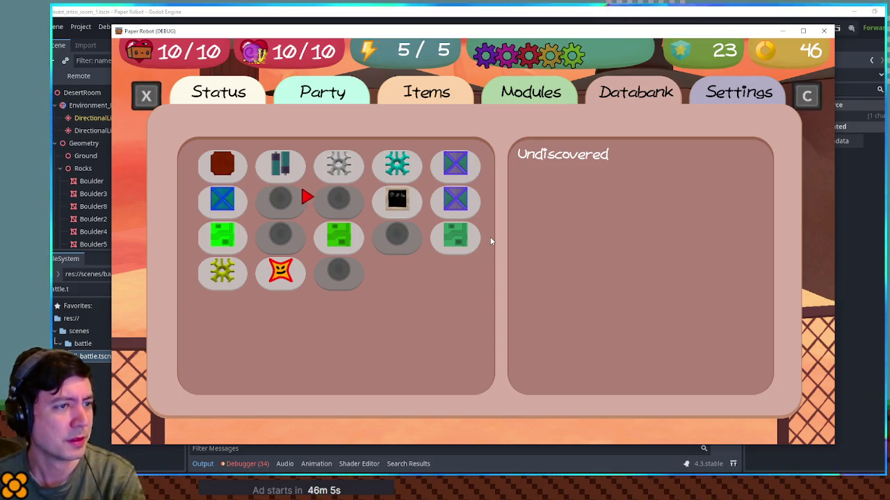
key(Escape)
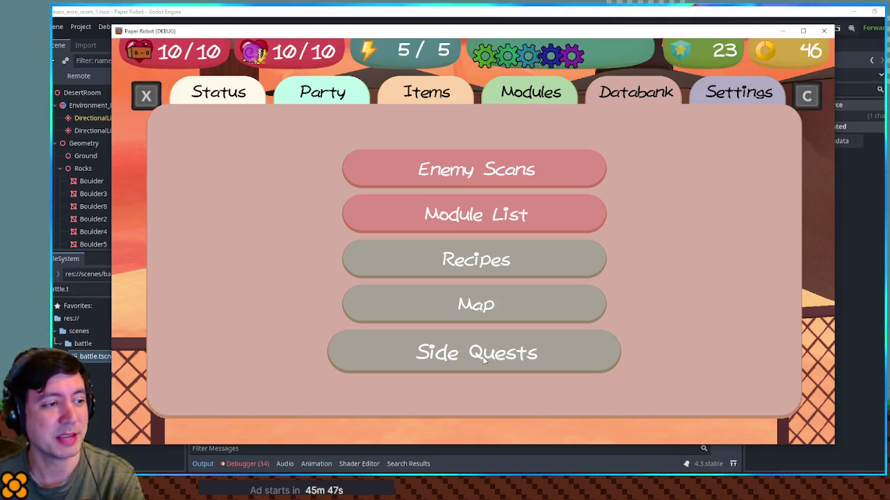
key(Up)
key(Up)
key(Down)
key(Down)
key(Up)
key(Up)
key(Up)
key(Up)
key(Down)
key(Down)
key(Down)
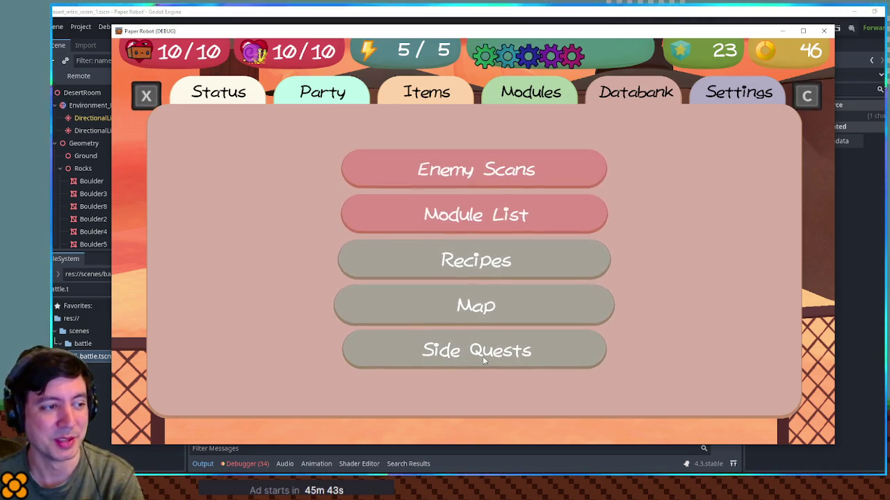
key(Up)
key(Up)
key(Down)
key(Down)
key(Down)
key(Up)
key(Up)
key(Up)
key(Down)
key(Down)
key(Up)
key(Down)
key(Up)
key(Down)
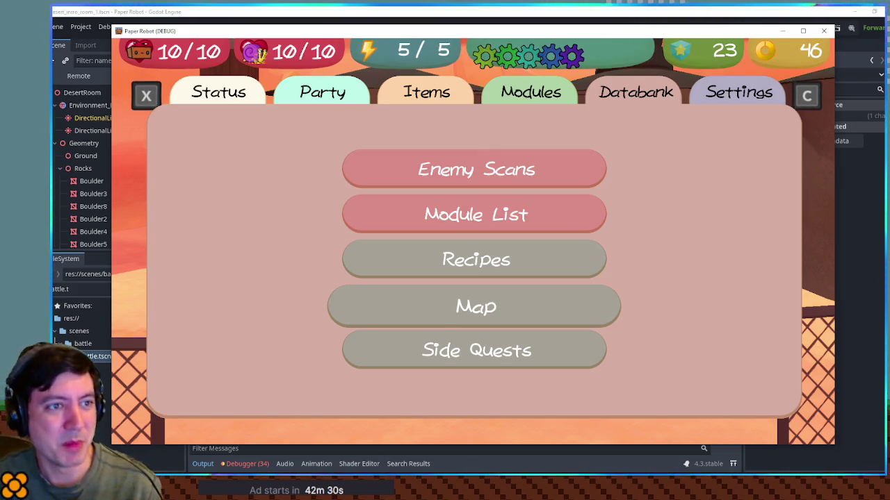
Move the Databank focus back and forth between Side Quests and Recipes
key(Down)
key(Up)
key(Up)
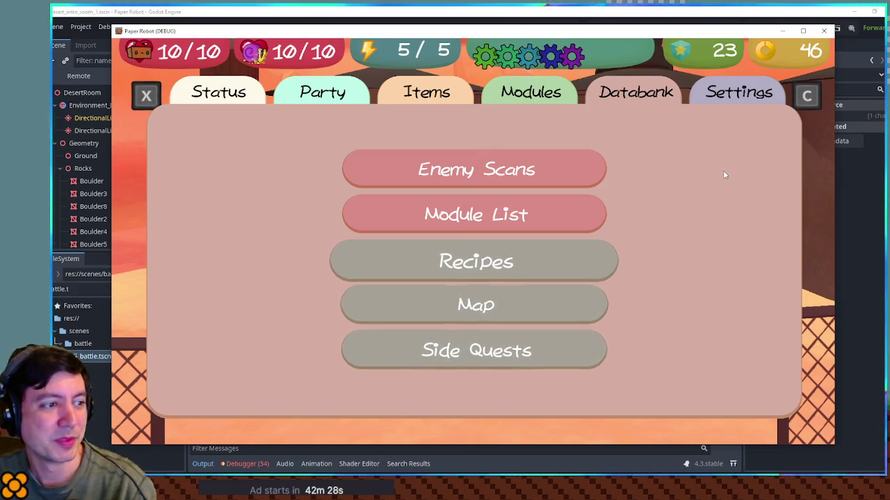
key(Down)
key(Down)
key(Up)
key(Up)
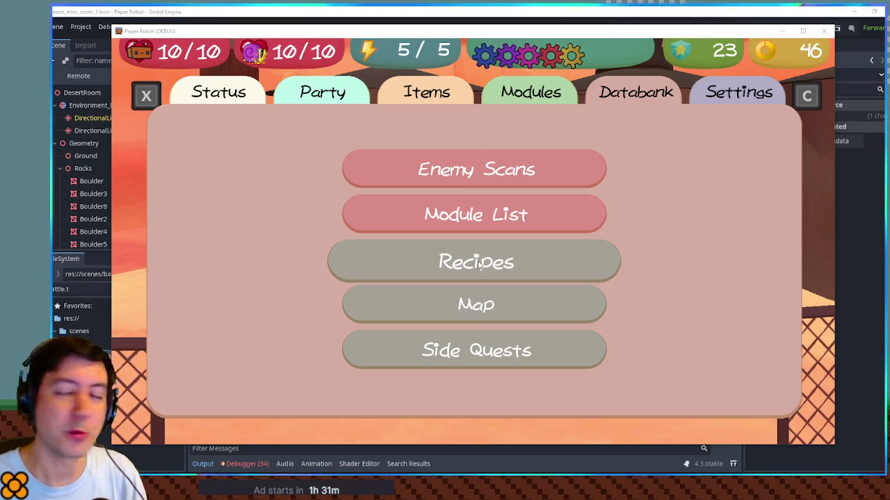
click(524, 247)
key(Right)
key(Right)
key(Up)
key(Left)
key(Left)
key(Left)
key(Left)
key(Down)
key(Down)
key(Right)
key(Right)
key(Down)
key(Left)
key(Up)
key(Up)
key(Right)
key(Left)
key(Down)
key(Right)
key(Up)
key(Left)
key(Right)
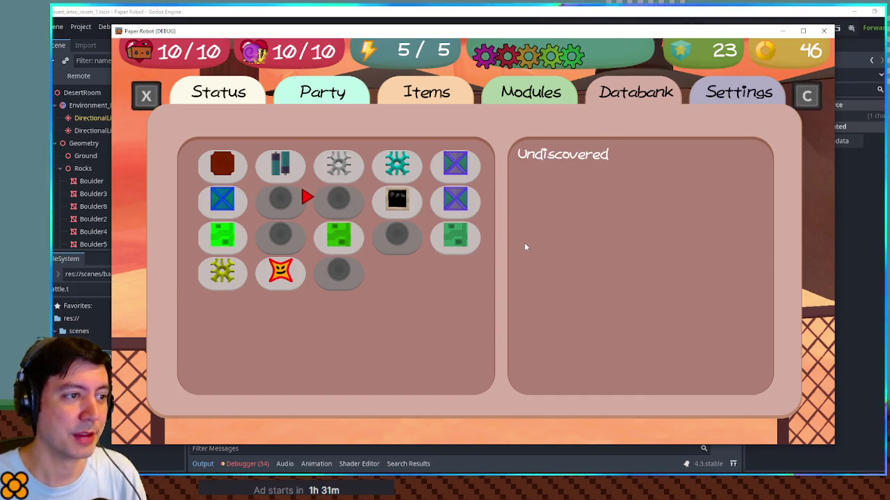
key(Right)
key(Up)
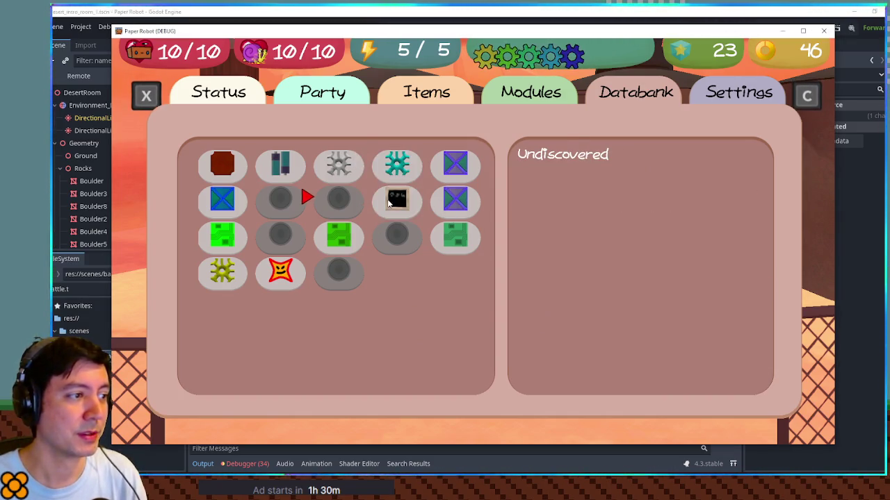
key(Escape)
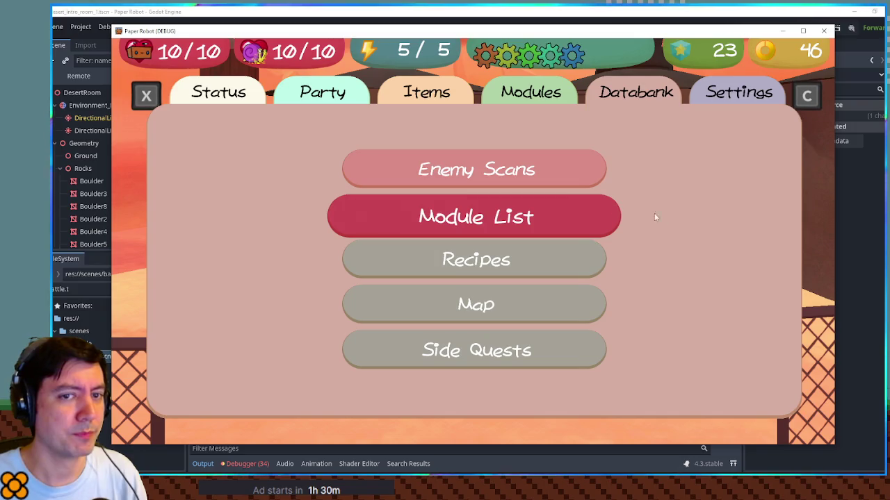
key(Return)
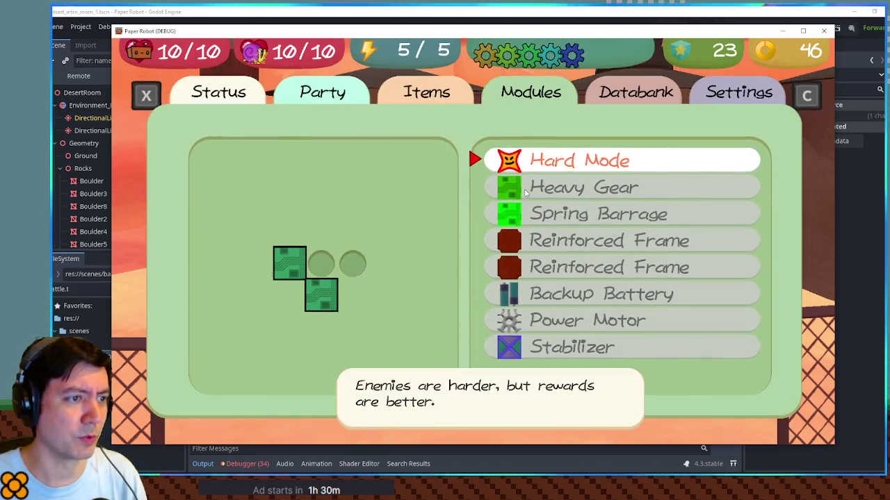
key(Escape)
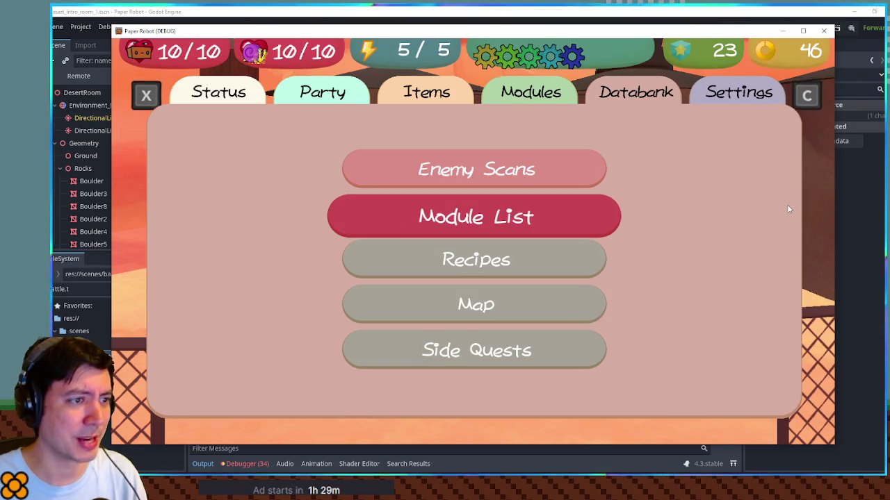
Resume play and walk the robot left through the desert, then onto the rock
key(Escape)
key(a)
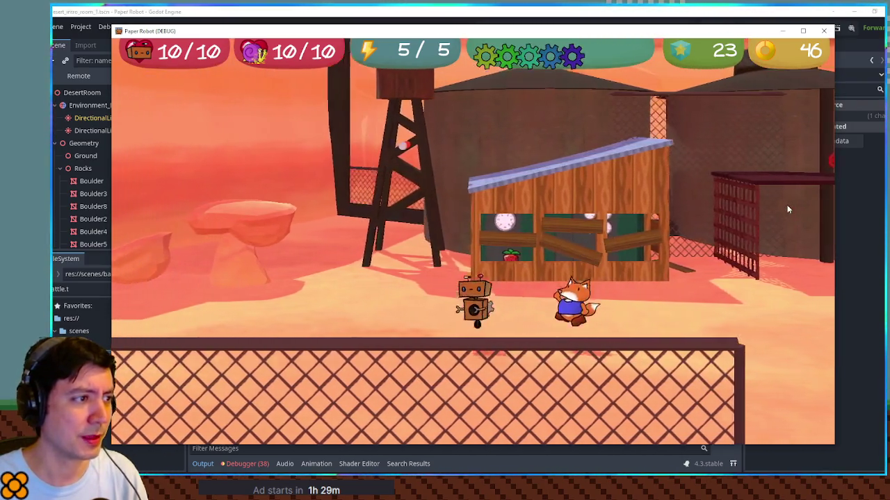
key(a)
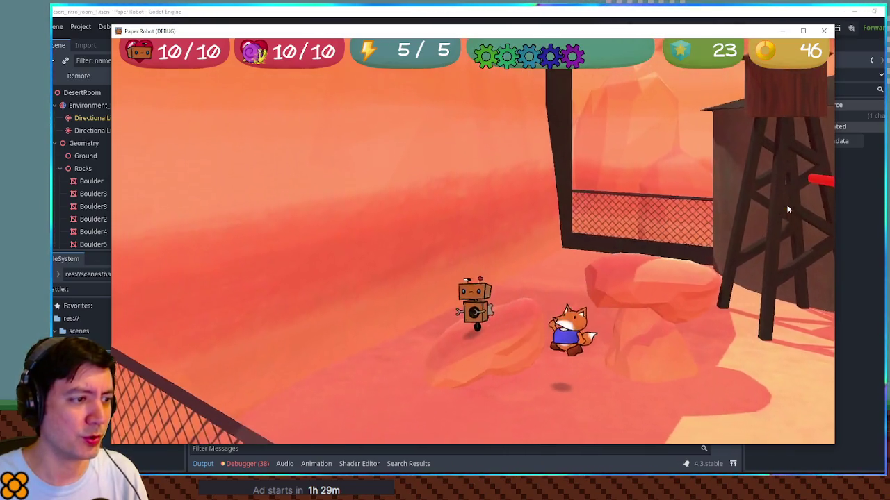
key(d)
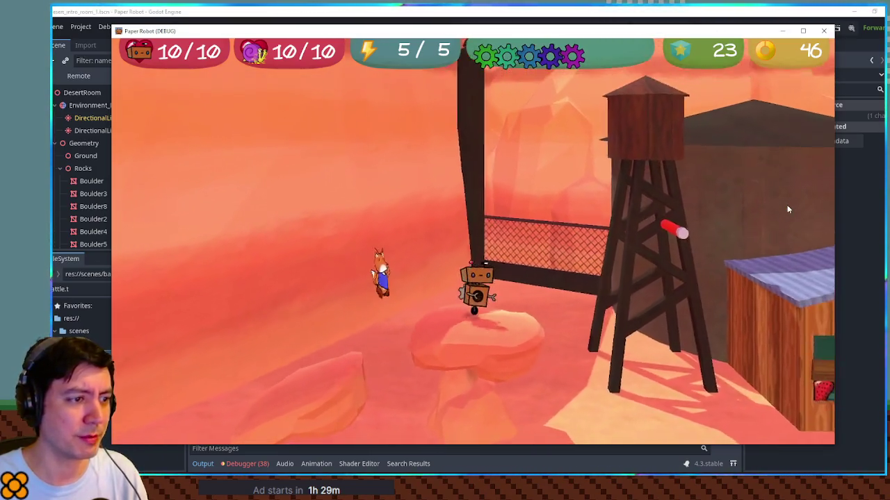
Open and close the status page, test the partner key, then close the game
key(Escape)
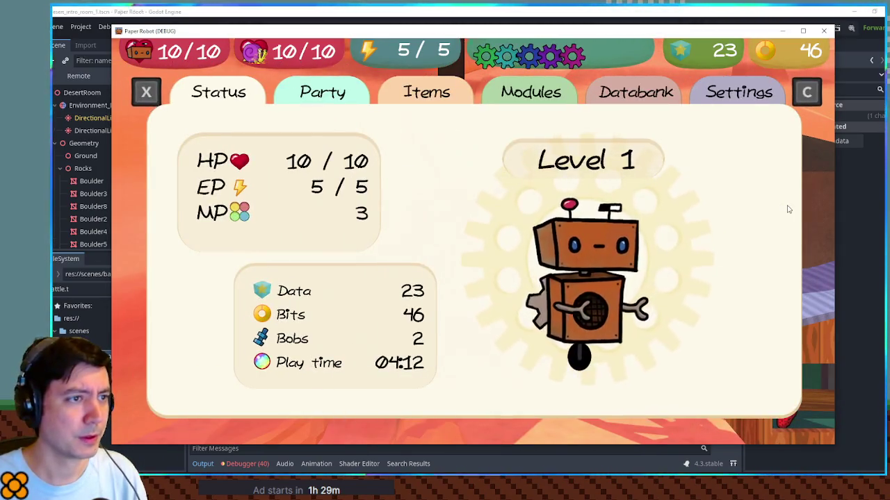
key(Escape)
key(space)
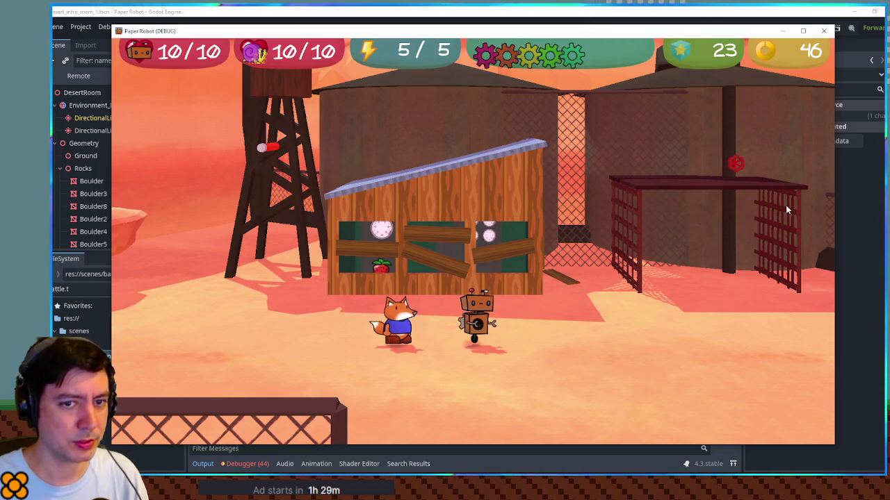
click(824, 32)
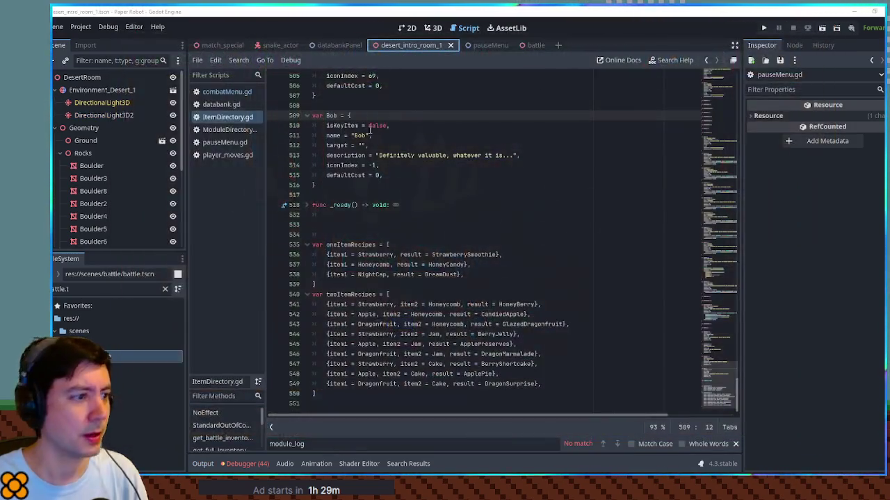
Open pauseMenu.gd and search the whole project for 'canpause', excluding txt files
click(216, 143)
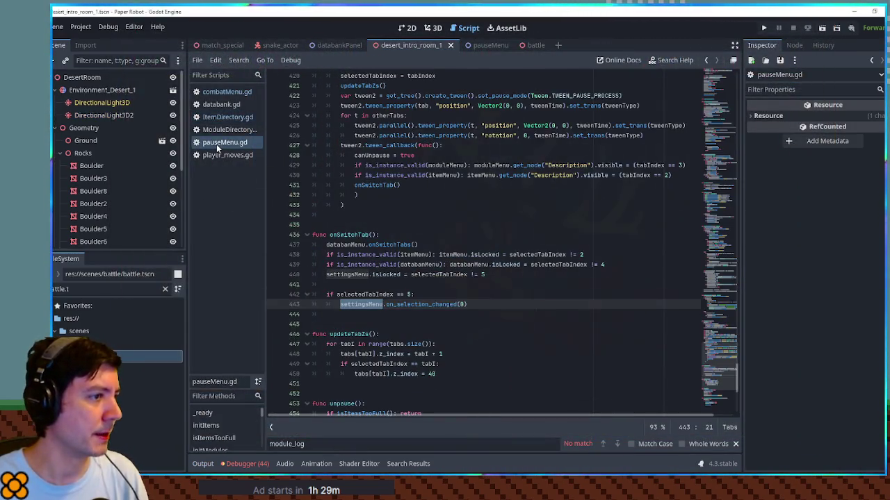
click(475, 237)
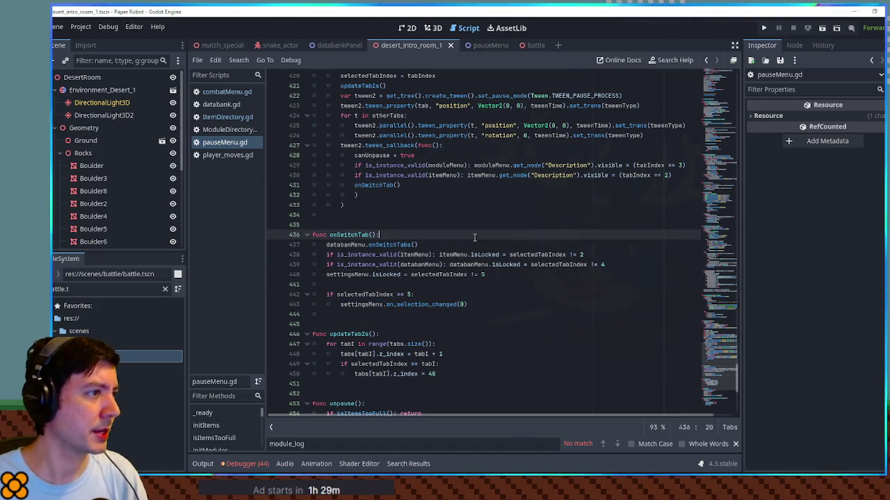
key(ctrl+shift+f)
text(canpause)
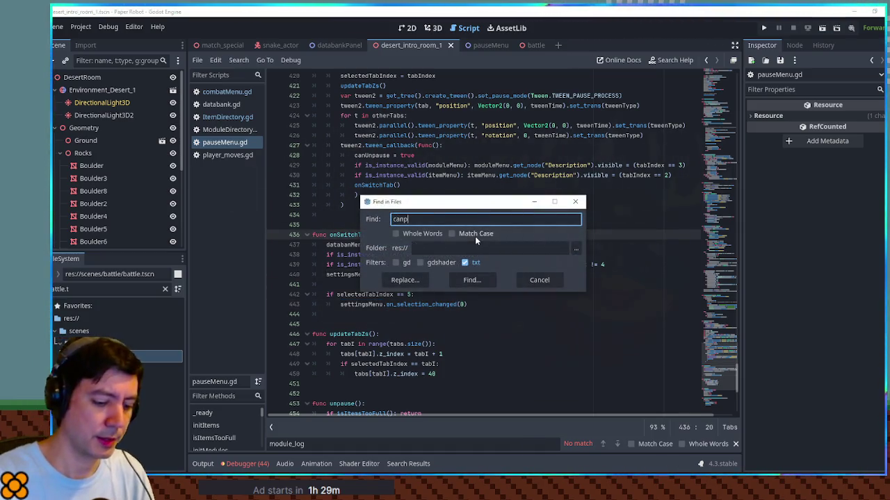
click(465, 263)
click(396, 263)
click(464, 280)
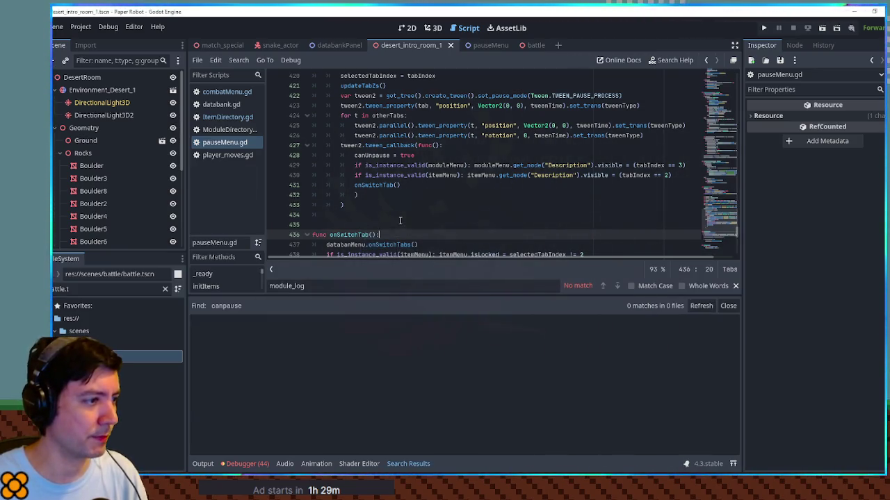
Search all gd scripts for 'pause()' and scroll through the 12 matches in 9 files
click(410, 215)
key(ctrl+shift+f)
text(pause())
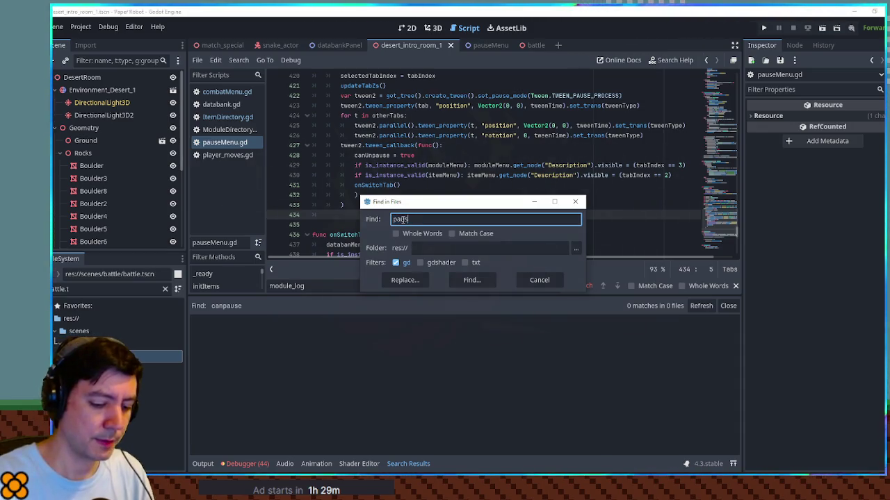
click(489, 280)
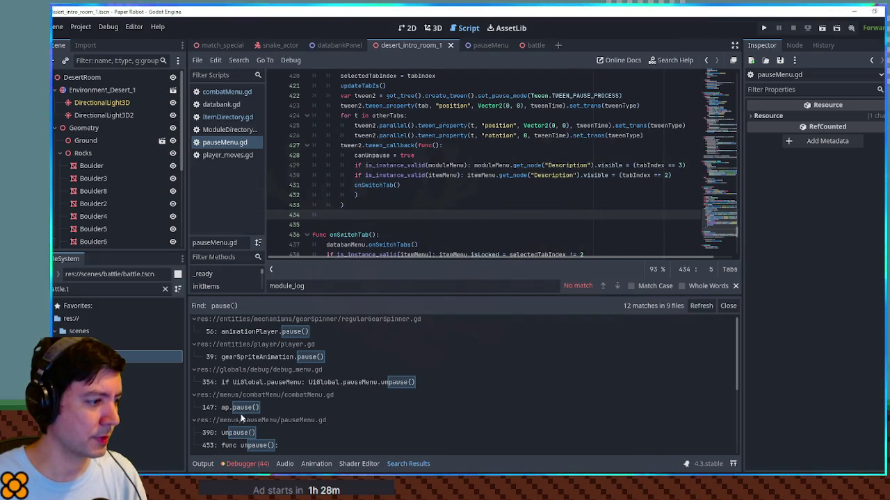
scroll(247, 420, down, 2)
scroll(249, 420, down, 1)
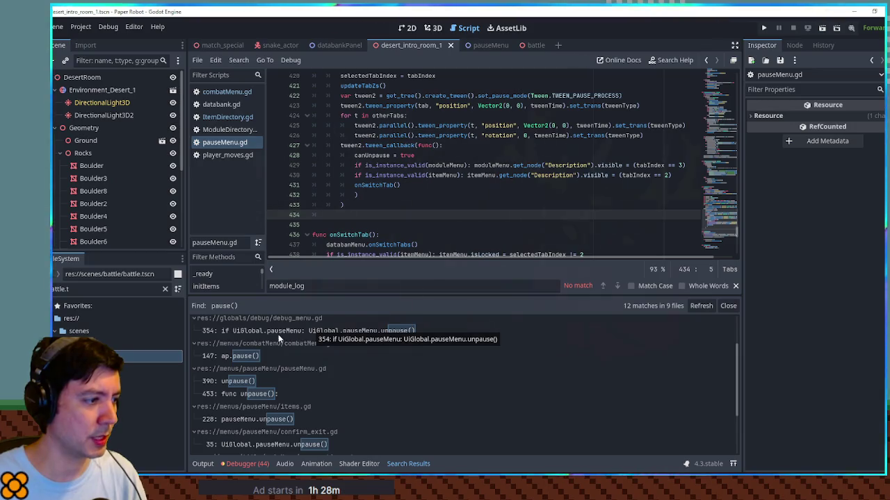
scroll(256, 381, down, 3)
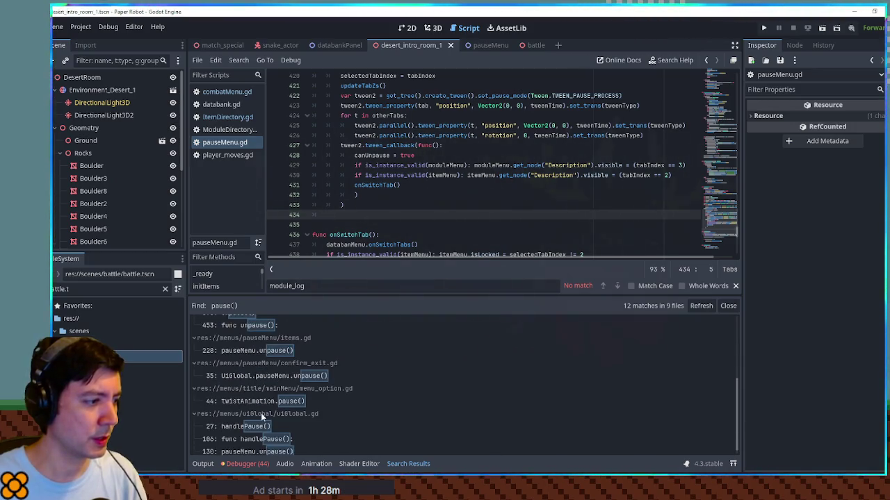
scroll(261, 413, down, 1)
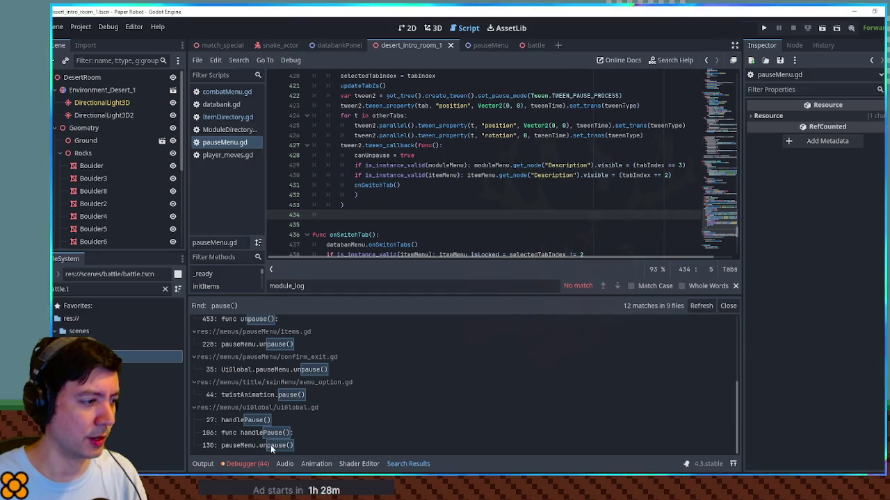
Open handlePause in uiGlobal.gd and review the isInBattle check and the pauseGame call
click(268, 435)
scroll(486, 158, up, 1)
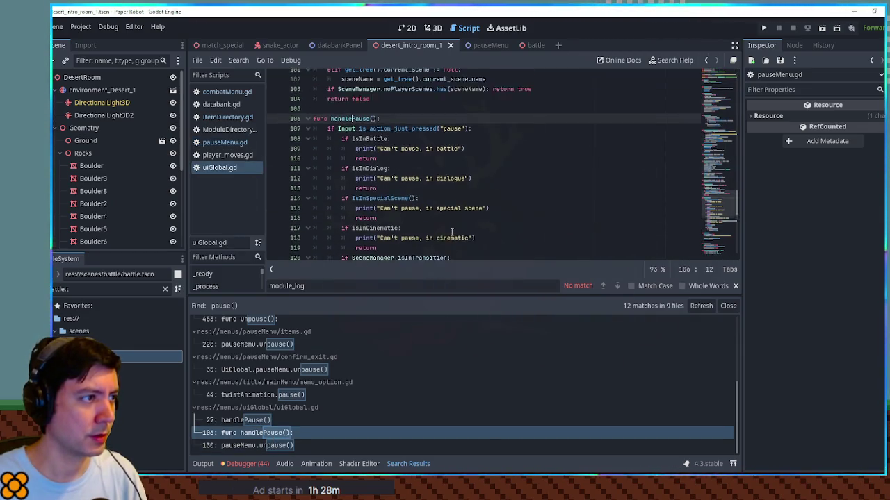
click(486, 155)
key(Escape)
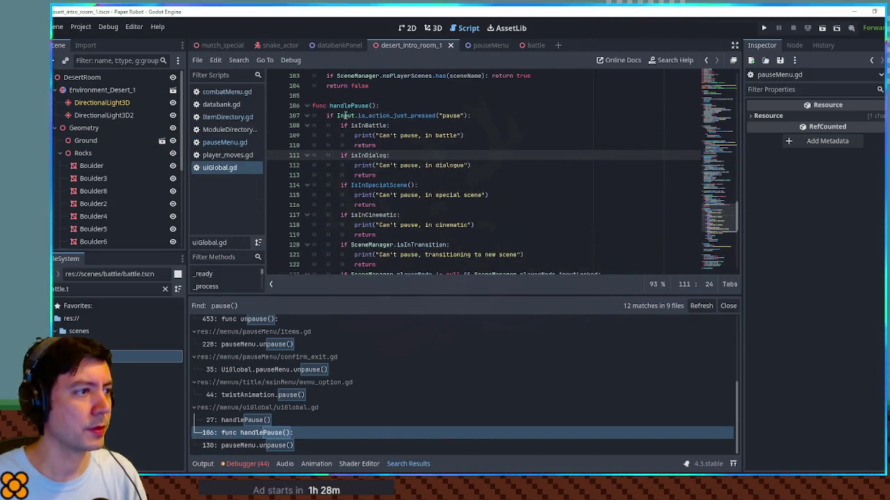
click(368, 127)
double_click(368, 126)
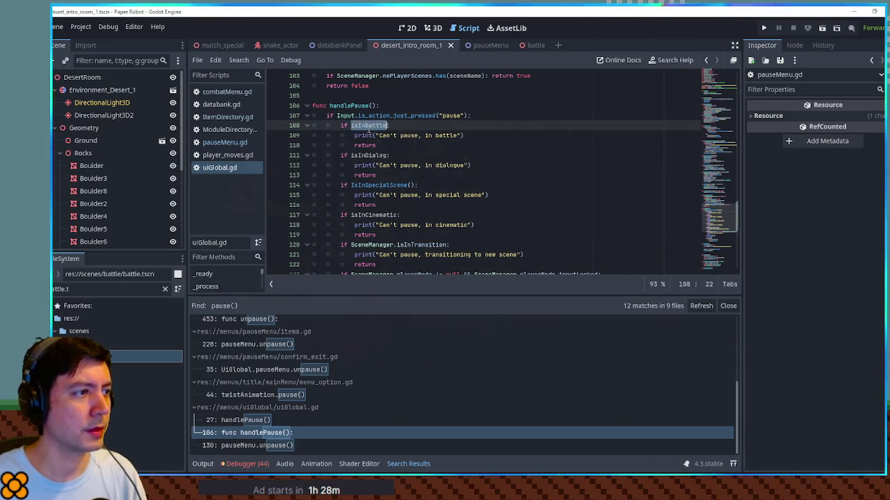
scroll(369, 132, down, 5)
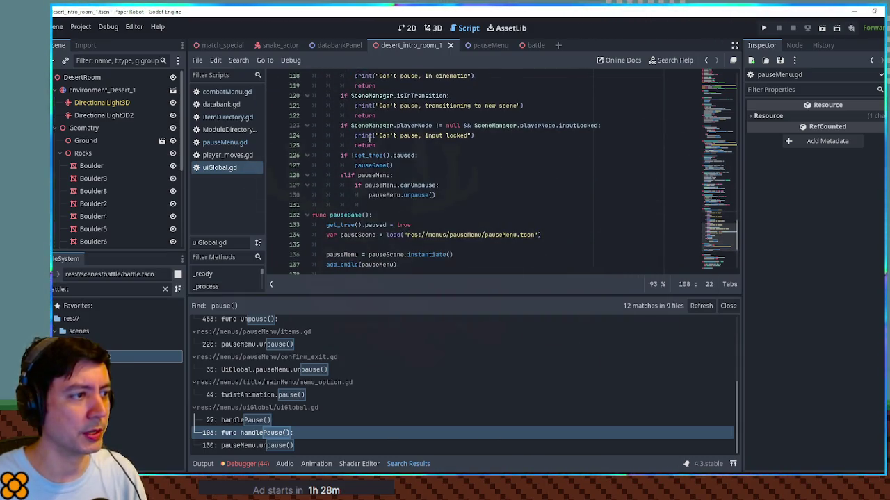
double_click(375, 165)
scroll(375, 164, up, 5)
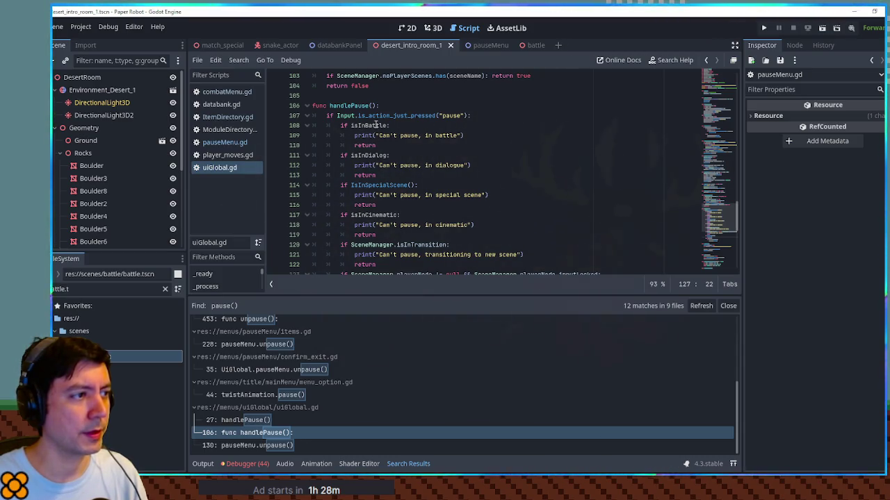
scroll(375, 125, down, 4)
scroll(375, 126, down, 2)
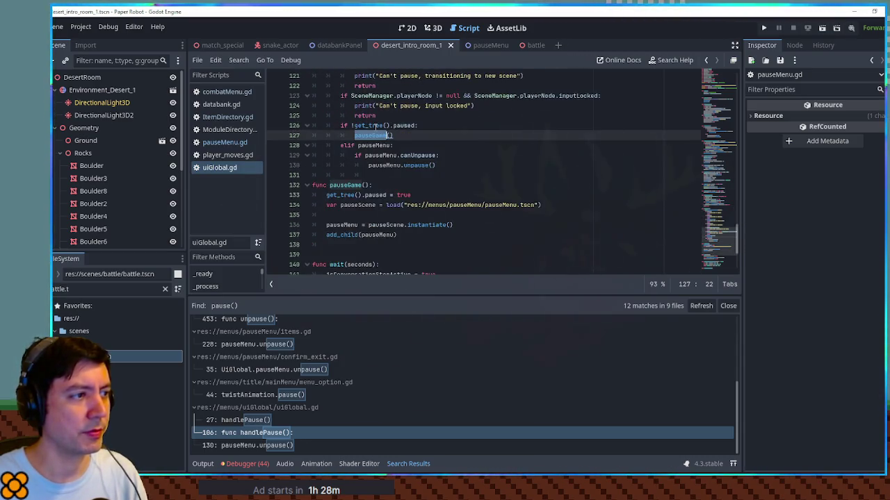
scroll(376, 126, up, 5)
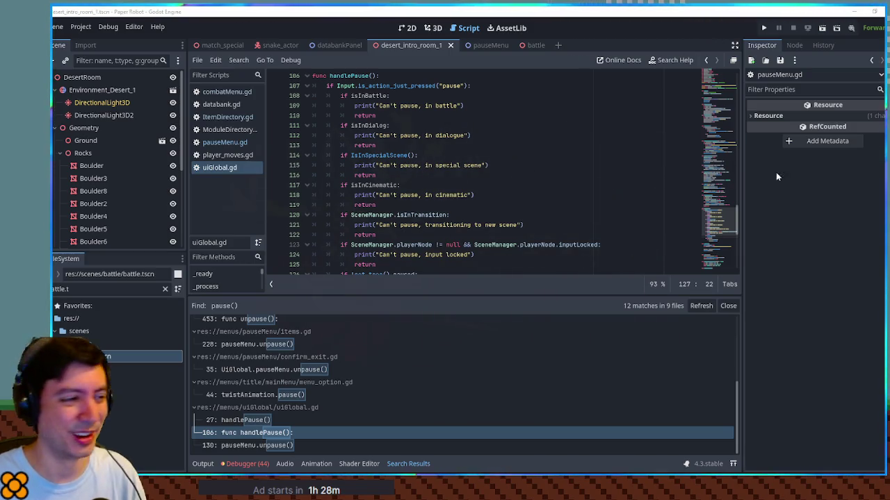
Enlarge the code area and re-read the is_action_just_pressed and isInBattle checks on lines 107-108
drag(472, 297, 471, 358)
scroll(498, 242, down, 1)
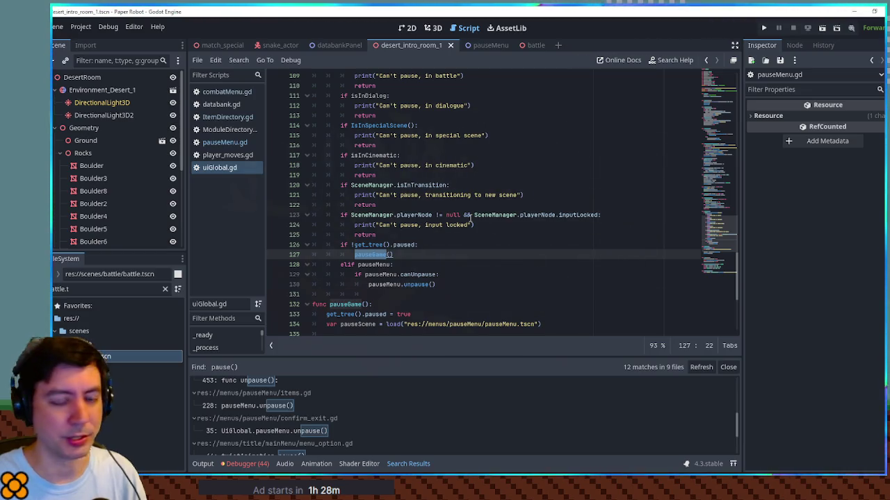
scroll(470, 219, up, 3)
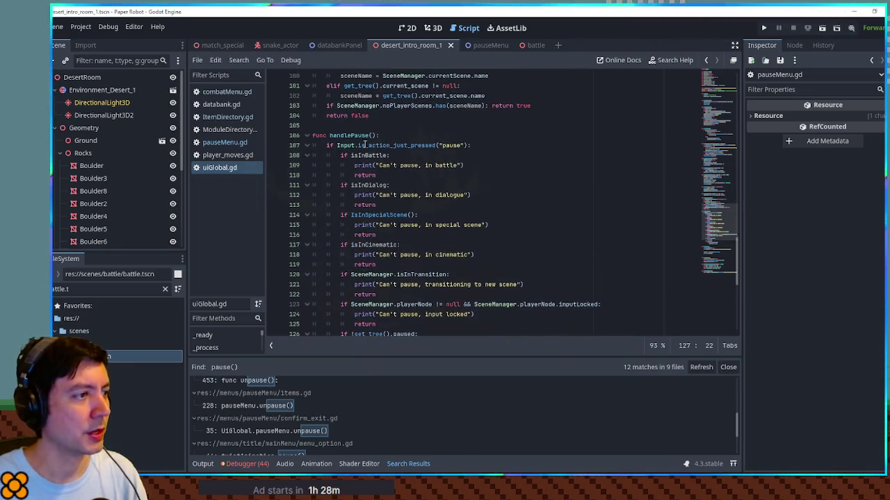
double_click(365, 146)
double_click(363, 157)
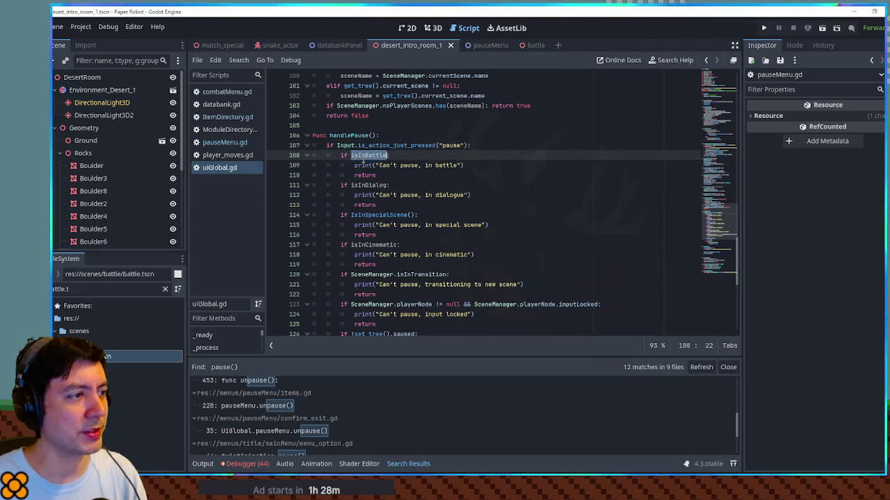
scroll(362, 161, down, 4)
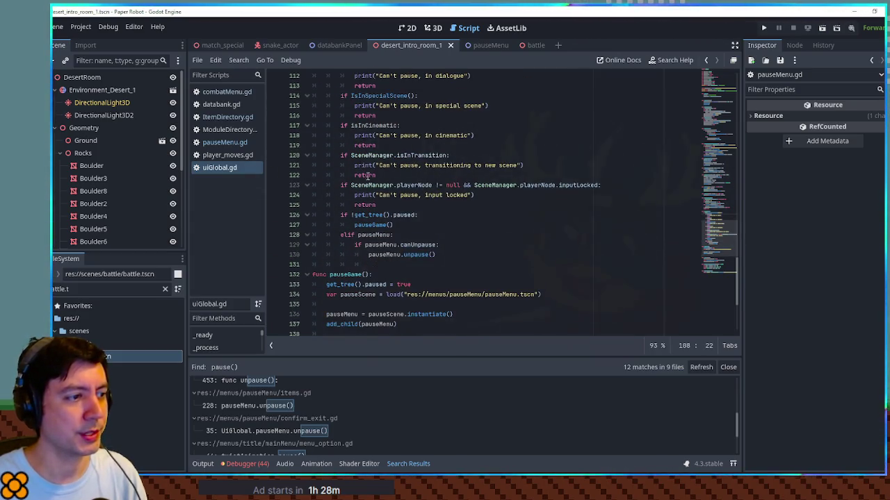
click(411, 234)
scroll(411, 234, up, 2)
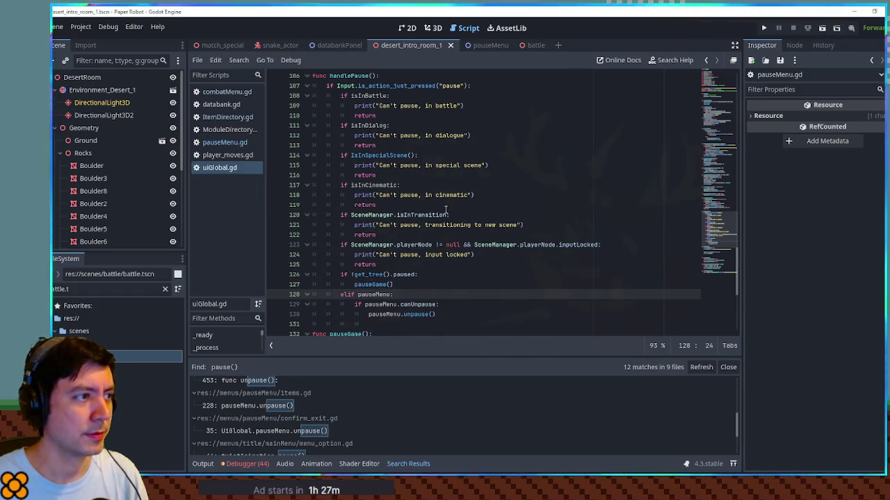
scroll(446, 210, down, 3)
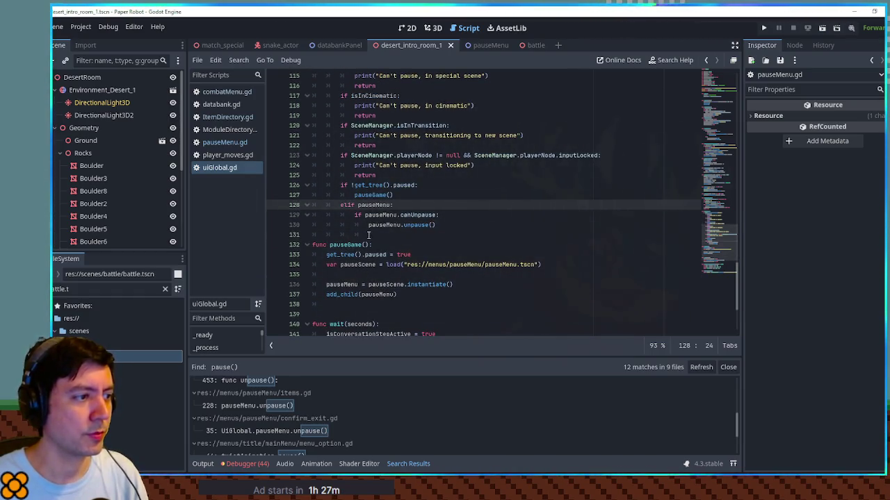
Add a new top-level func cantPauseReason(): below handlePause, before pauseGame
click(507, 234)
key(Return)
key(Return)
key(BackSpace)
key(BackSpace)
key(BackSpace)
key(shift+Home)
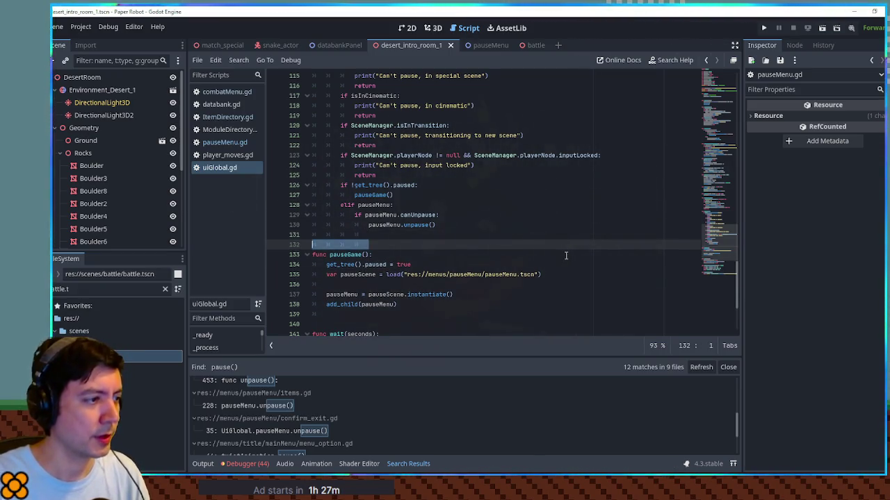
key(Return)
key(Up)
text(func cantPauseReason())
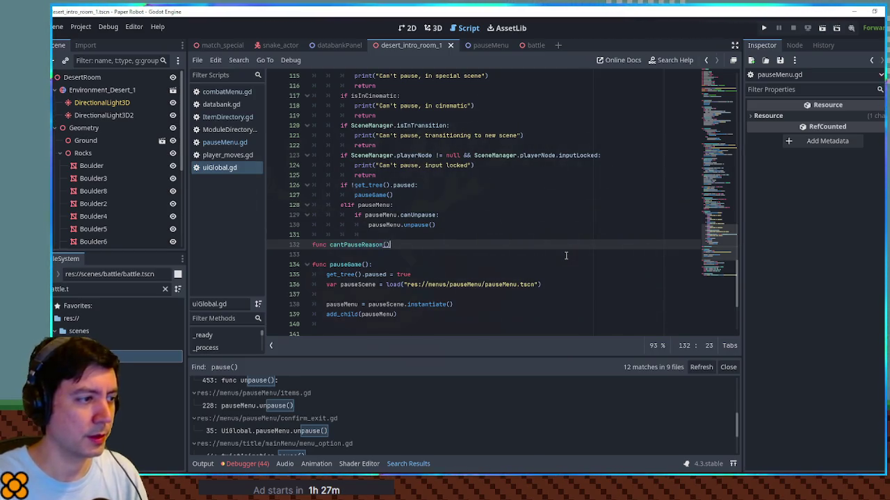
text(:)
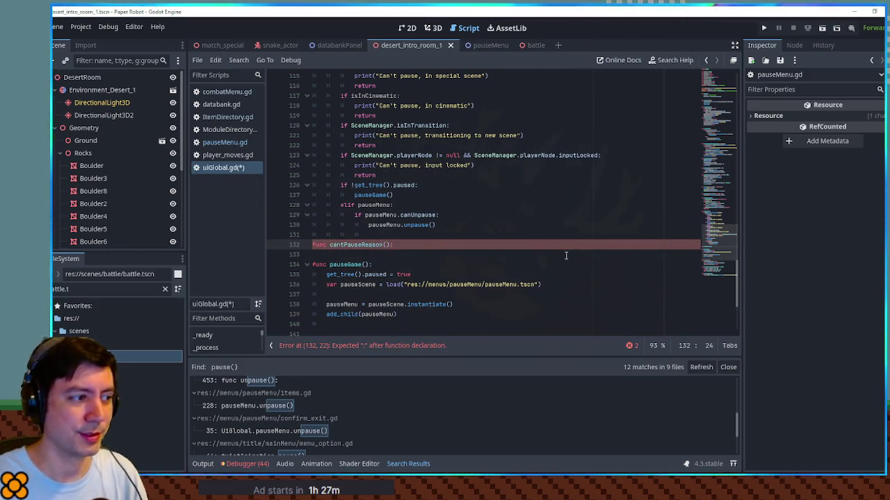
key(Return)
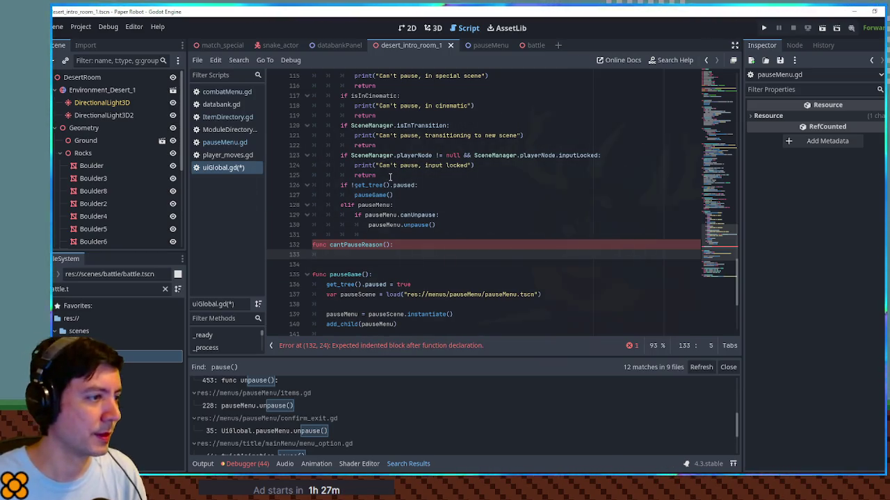
Copy the pause-check if blocks into cantPauseReason and dedent them one level
click(390, 177)
scroll(398, 179, up, 4)
shift+click(495, 118)
key(ctrl+c)
scroll(444, 194, down, 5)
click(402, 216)
key(ctrl+v)
click(354, 145)
key(BackSpace)
mouse_move(342, 145)
mouse_down()
mouse_move(389, 154)
mouse_move(411, 316)
mouse_up()
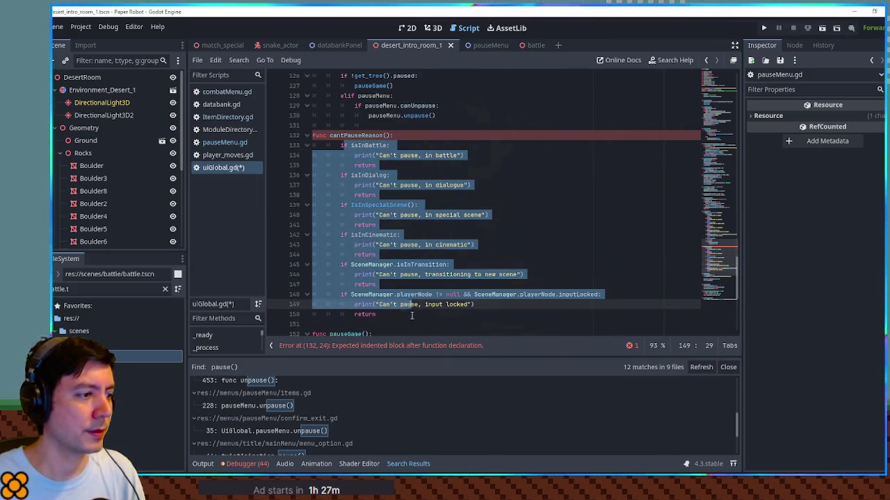
key(shift+Tab)
Move the 'in battle' and 'in dialogue' messages onto their return lines, deleting the empty prints
drag(361, 155, 450, 156)
key(BackSpace)
click(385, 165)
key(ctrl+v)
click(386, 156)
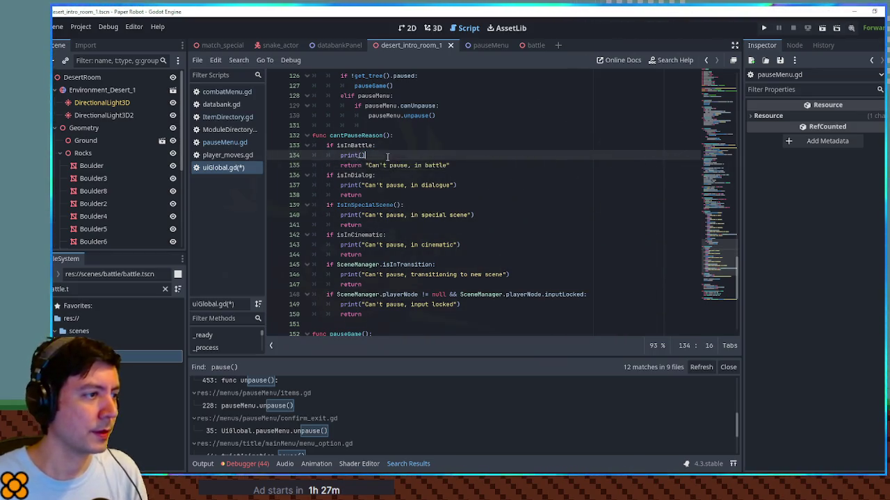
key(ctrl+shift+k)
drag(365, 175, 456, 175)
key(ctrl+x)
click(377, 182)
key(ctrl+v)
click(377, 179)
key(ctrl+shift+k)
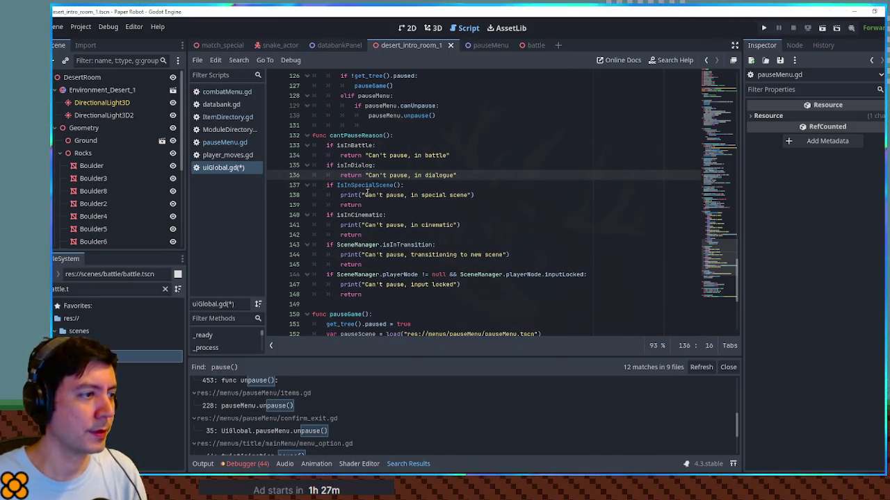
Move the 'special scene' and 'in cinematic' messages after their returns, deleting the empty prints
drag(362, 195, 473, 195)
key(ctrl+x)
click(366, 205)
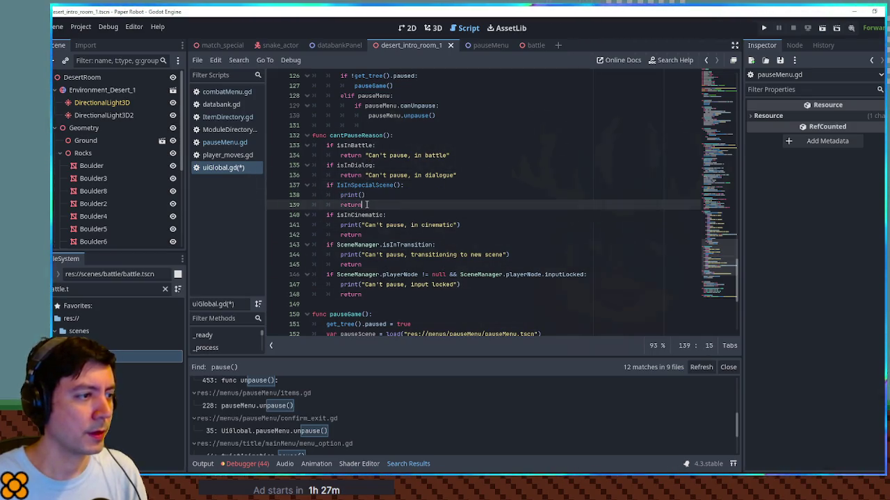
key(ctrl+v)
key(Up)
key(ctrl+shift+k)
drag(361, 215, 455, 214)
key(ctrl+x)
click(367, 224)
key(ctrl+v)
key(Up)
key(ctrl+shift+k)
Move the 'transitioning to new scene' and 'input locked' messages to returns, then undo the last edits
drag(361, 235, 508, 235)
key(ctrl+x)
click(373, 245)
key(ctrl+v)
key(Up)
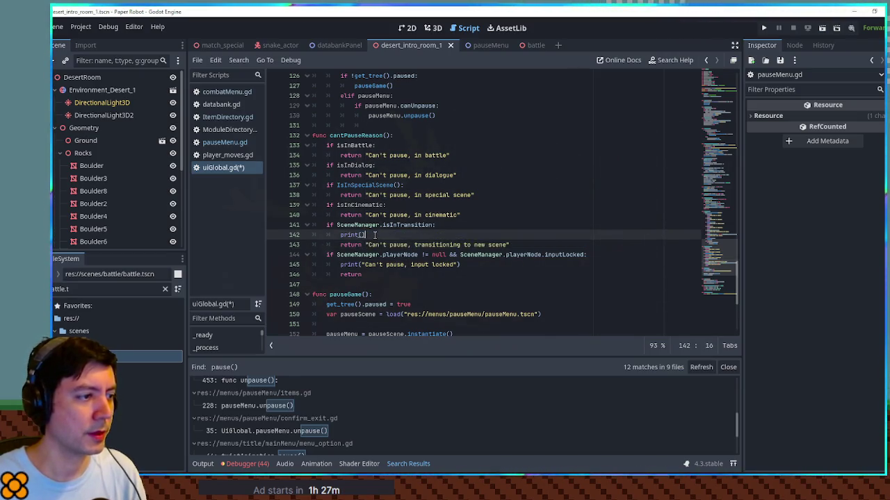
key(ctrl+shift+k)
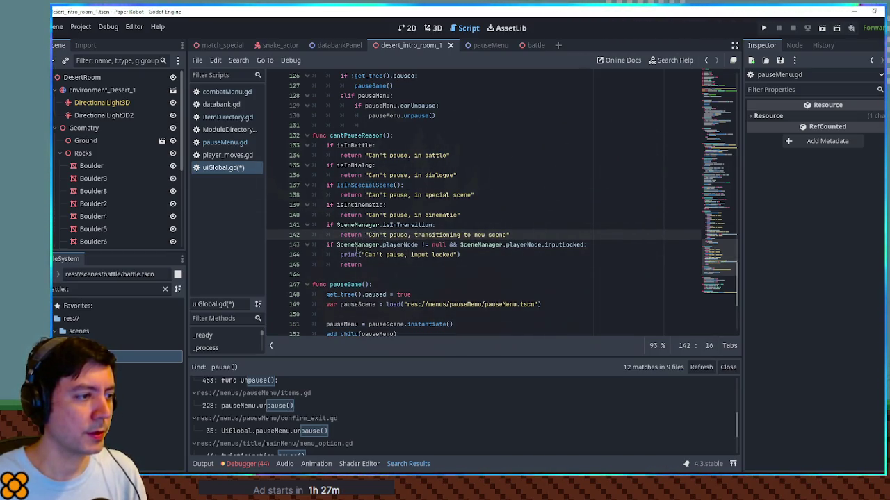
drag(361, 255, 465, 255)
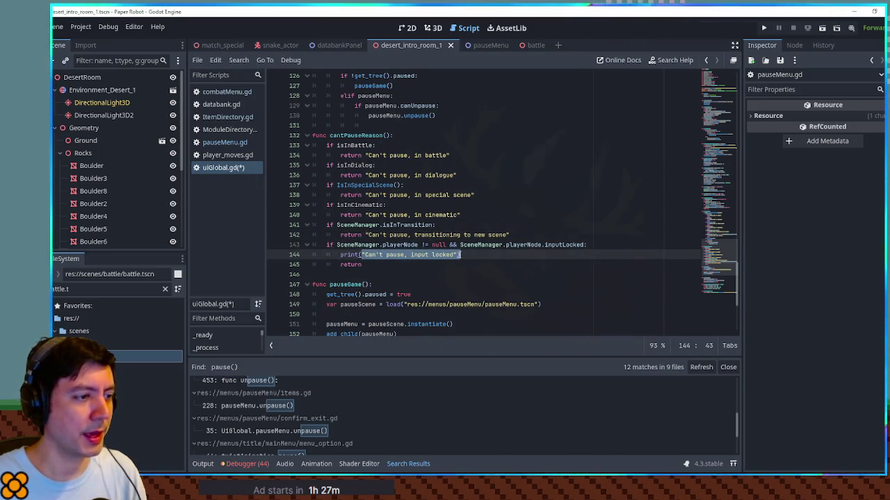
key(ctrl+x)
click(365, 264)
key(ctrl+v)
key(Up)
key(ctrl+shift+k)
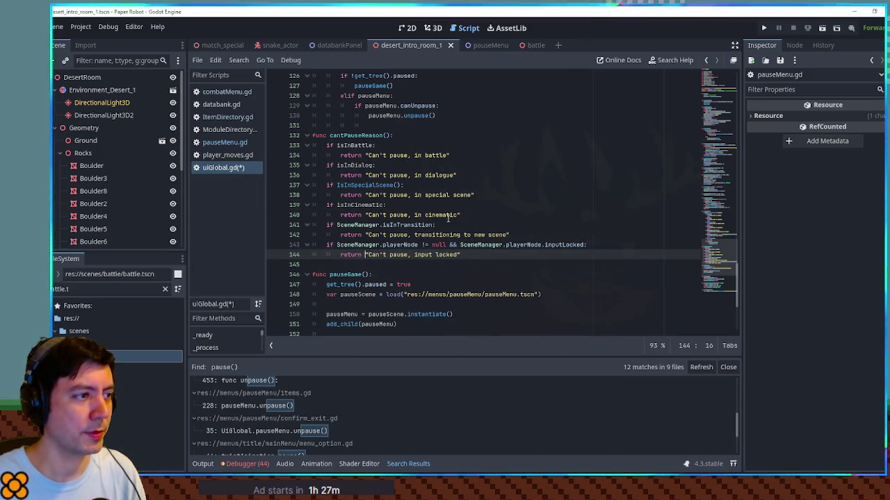
key(ctrl+z)
key(ctrl+z)
key(ctrl+z)
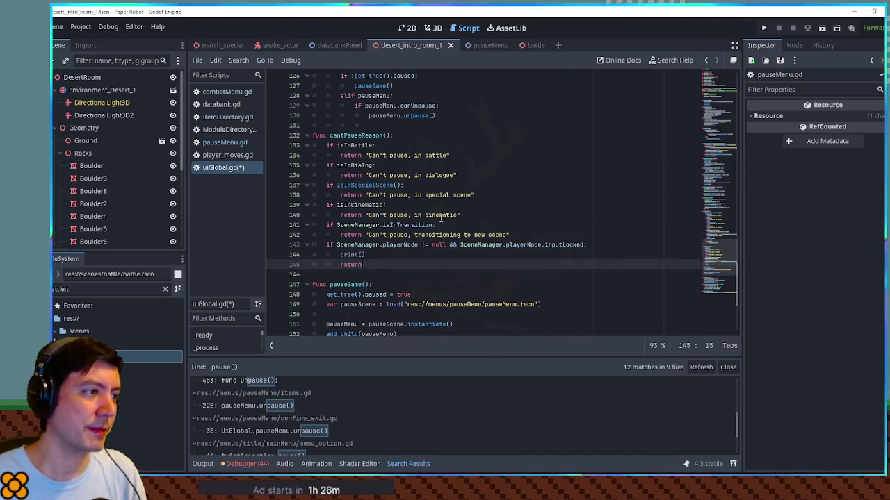
key(ctrl+z)
key(ctrl+z)
key(ctrl+z)
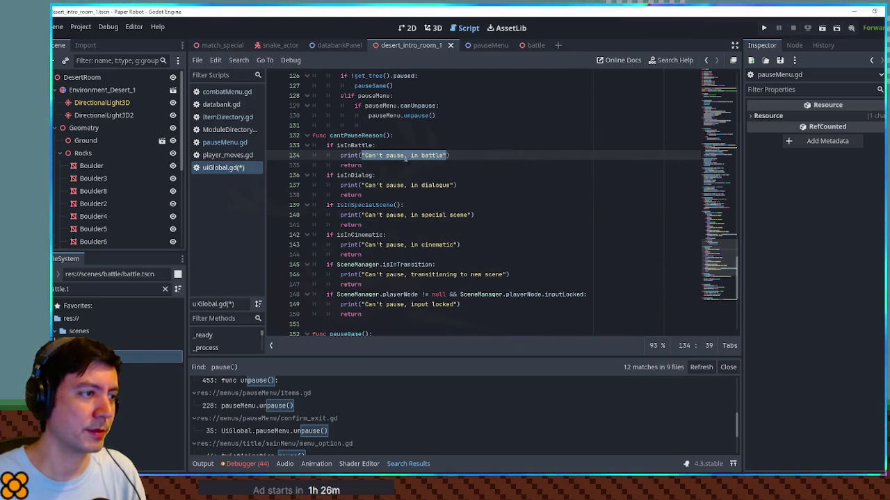
Rename cantPauseReason to getCanPause and make each of its six returns return false
double_click(371, 135)
text(g)
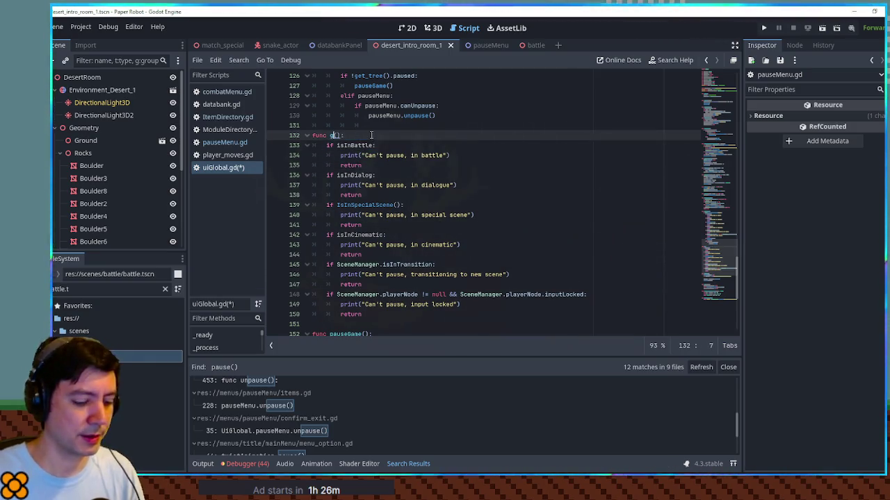
text(etCanPause)
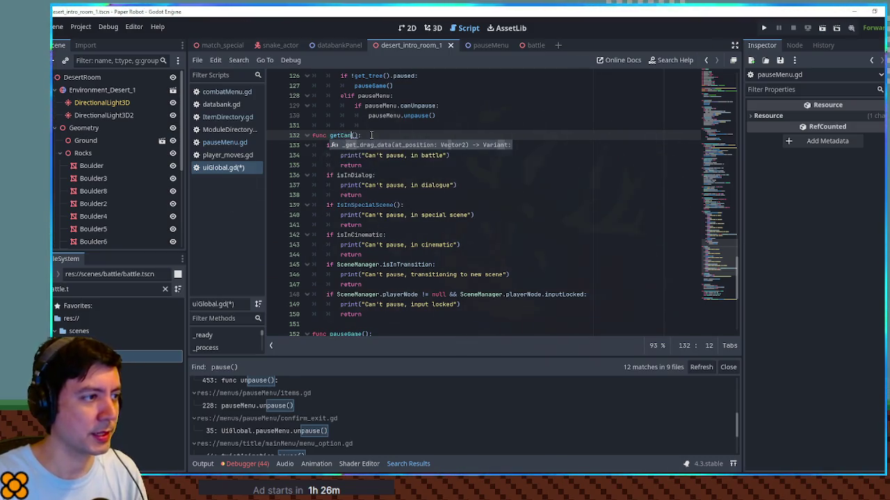
text(se)
click(383, 160)
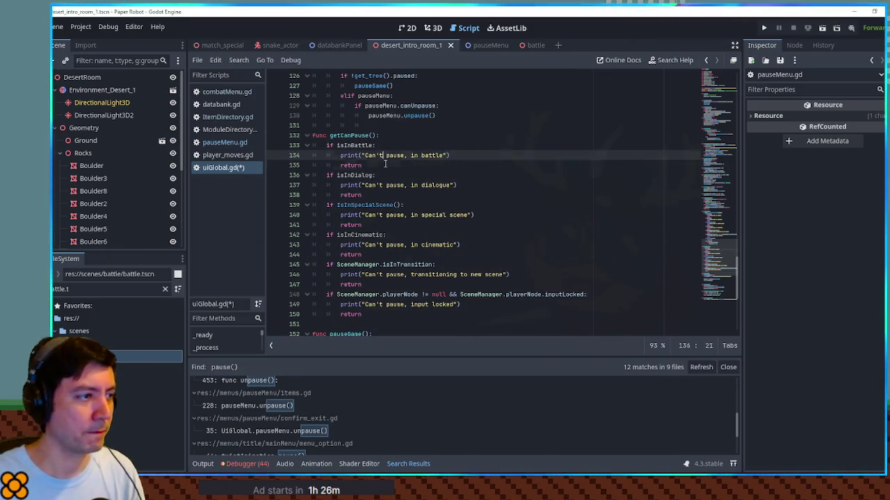
key(Down)
text(false)
key(Escape)
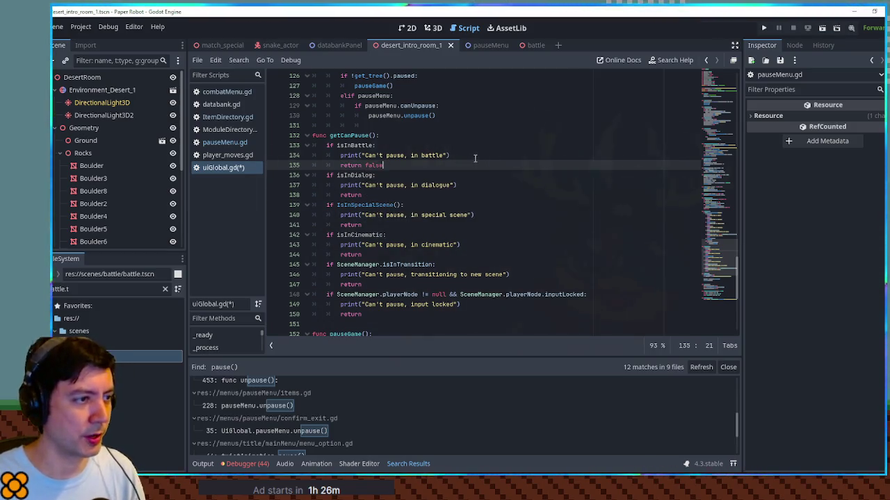
key(Down)
key(Down)
key(Down)
text(false)
key(Down)
key(Down)
key(Down)
text(false)
key(Down)
key(Down)
key(Down)
text(false)
key(Down)
key(Down)
key(Down)
text(false)
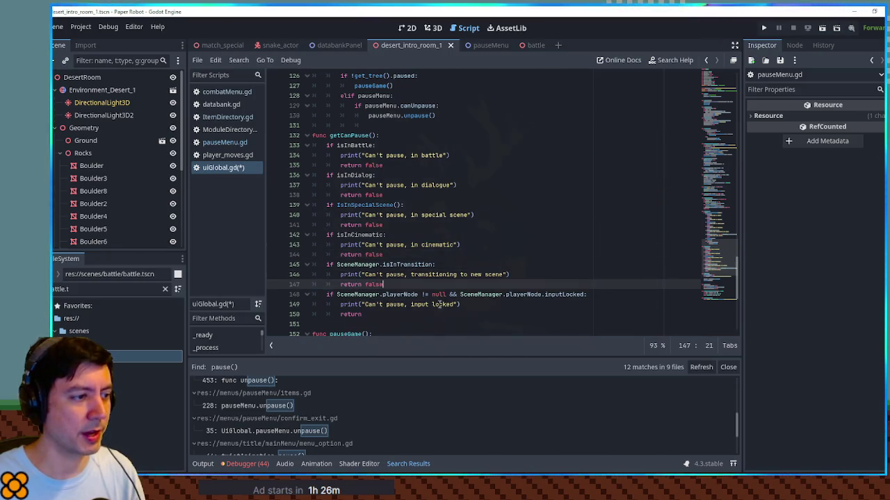
key(Down)
key(Down)
key(Down)
text(false)
Add return true at the end of getCanPause, fold it, and select the getCanPause() name
key(Return)
text(return true)
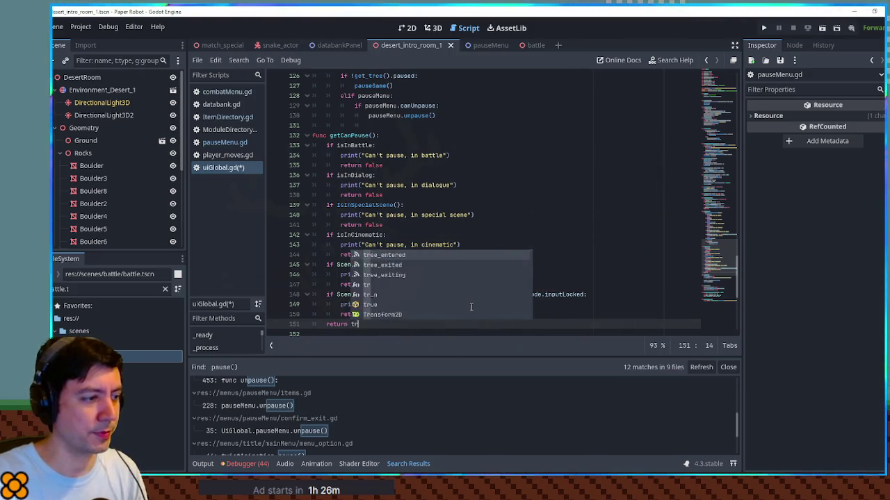
click(306, 135)
drag(329, 135, 376, 135)
Swap handlePause's inline pause condition checks for the single line 'if !getCanPause(): return'
scroll(403, 176, up, 8)
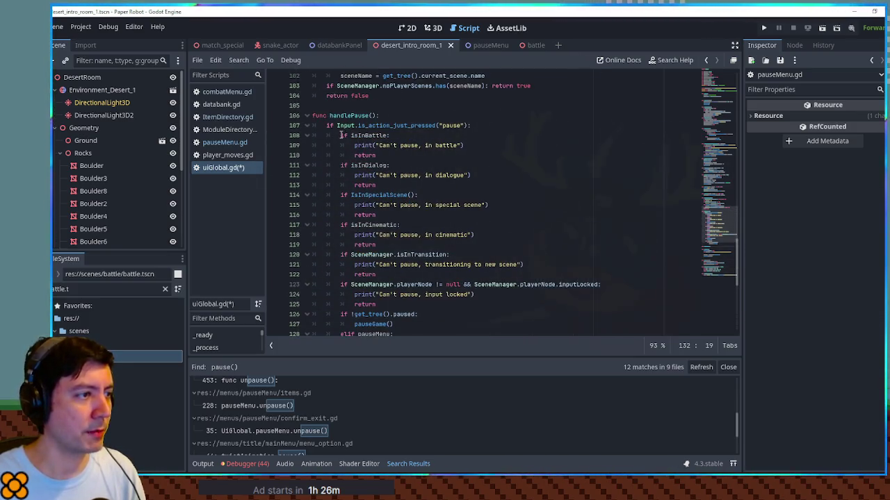
mouse_move(351, 135)
mouse_down()
mouse_move(425, 255)
mouse_move(597, 283)
mouse_up()
key(ctrl+v)
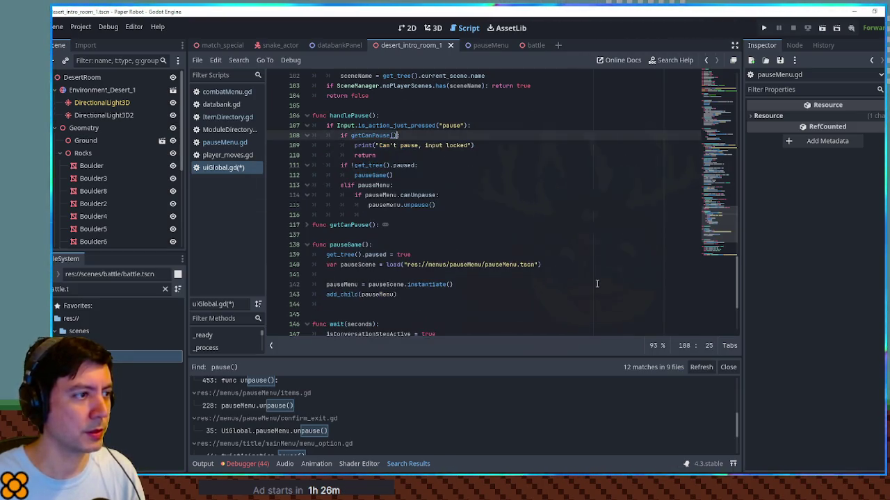
drag(476, 145, 478, 132)
text(:)
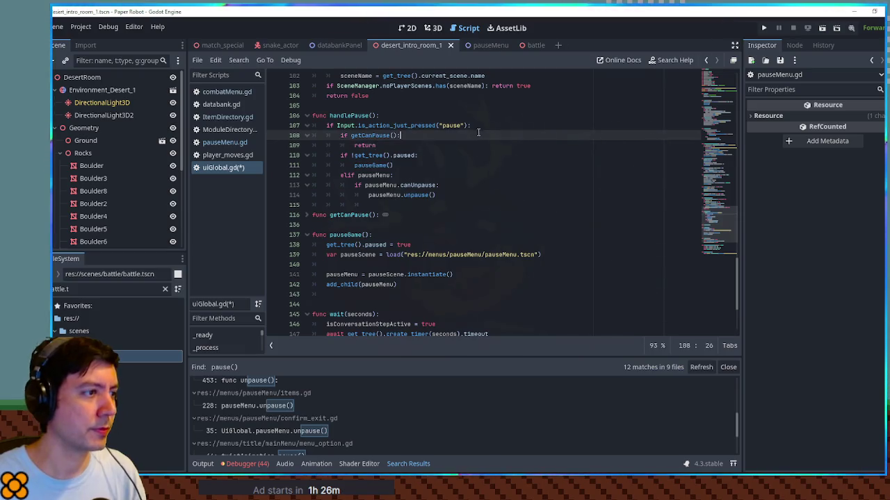
click(351, 136)
text(!)
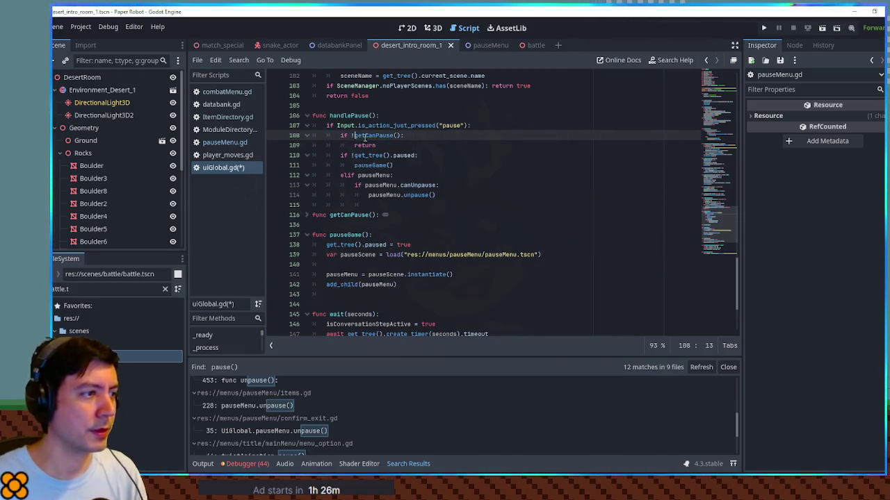
click(428, 137)
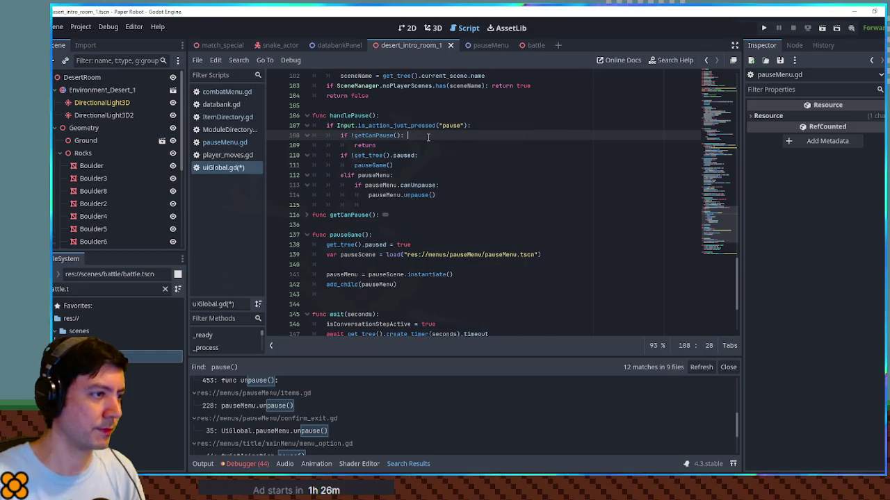
key(Delete)
key(Delete)
key(Delete)
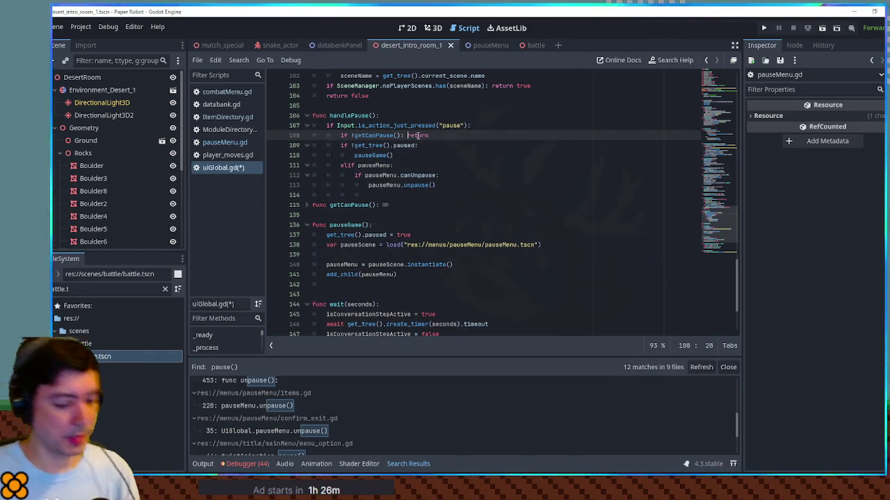
click(82, 27)
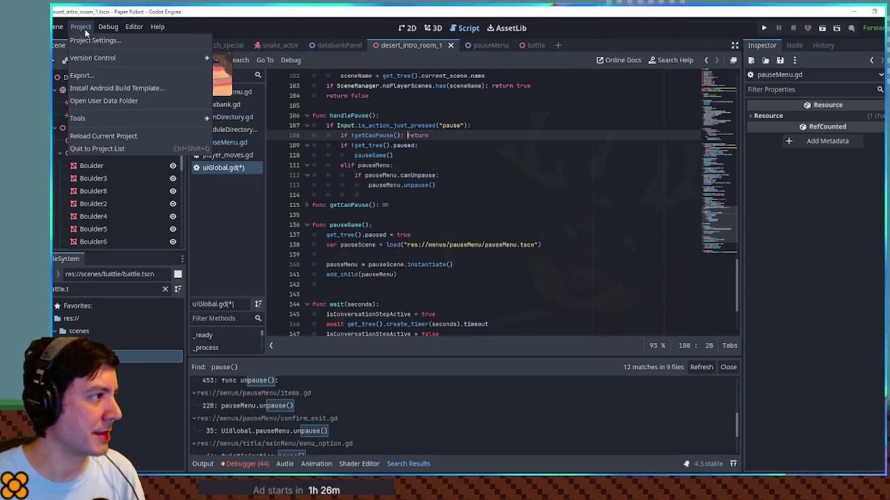
key(Escape)
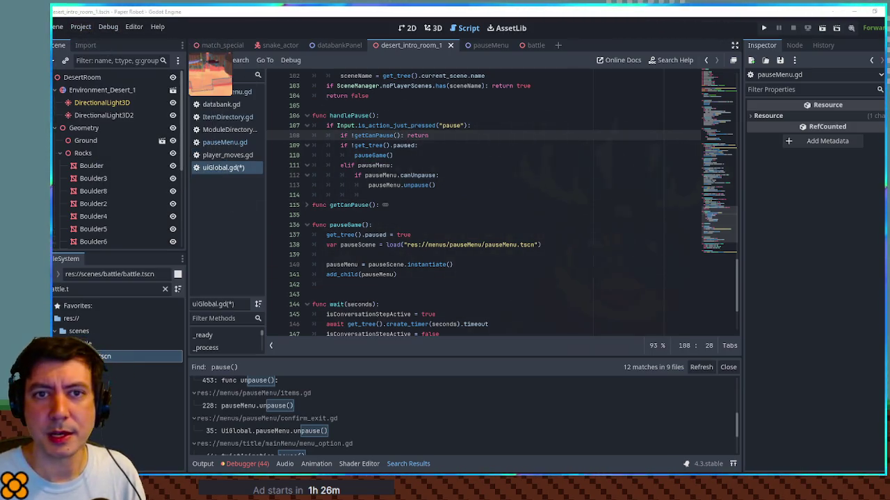
click(166, 81)
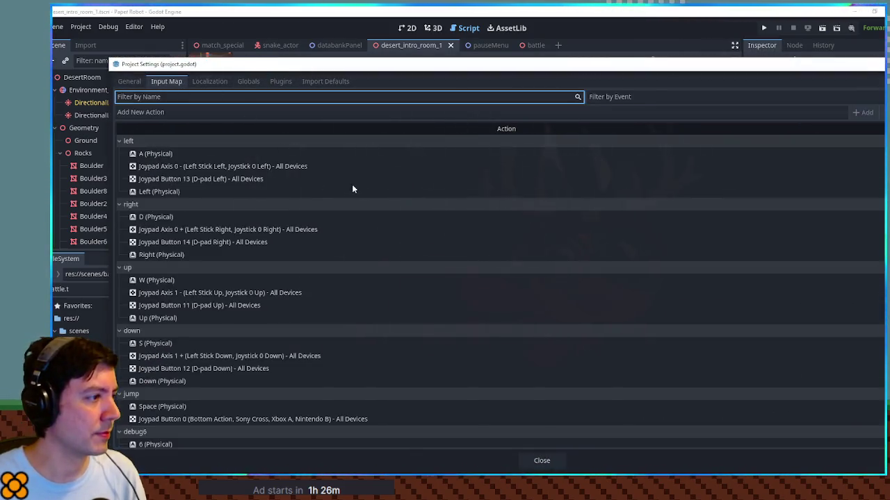
scroll(313, 187, down, 15)
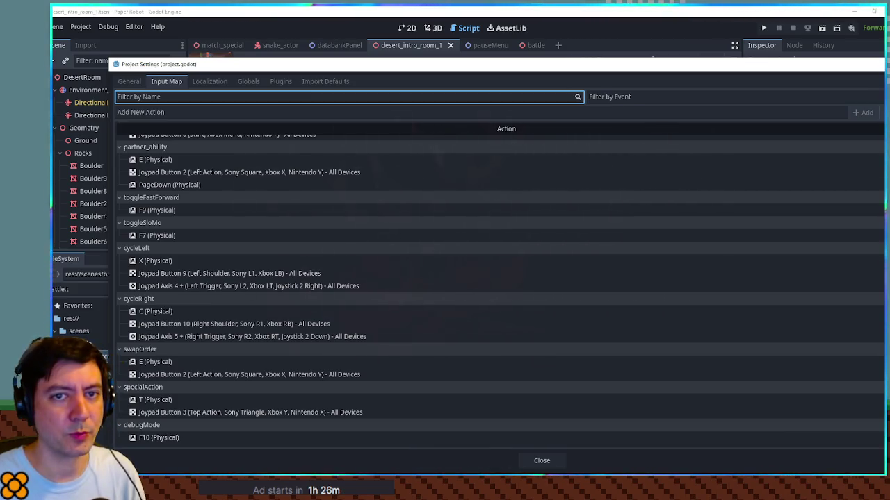
key(Escape)
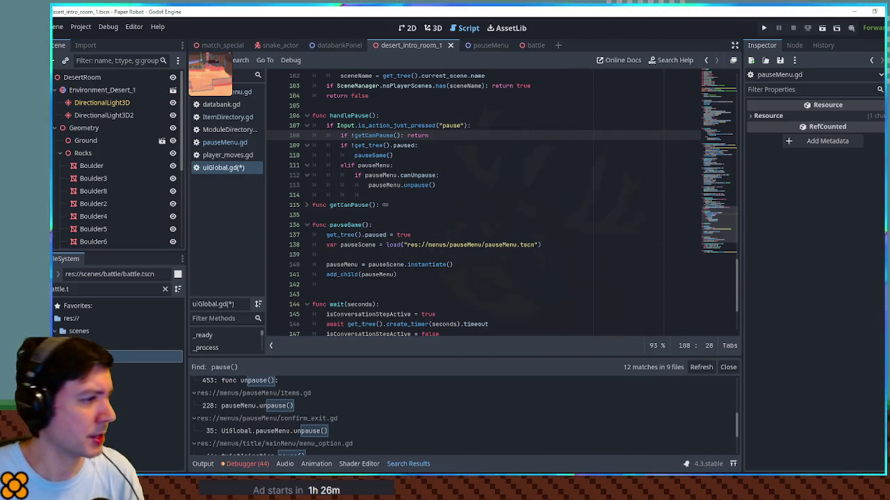
Save uiGlobal.gd, then filter project files for player.gd and open it
click(387, 145)
key(ctrl+s)
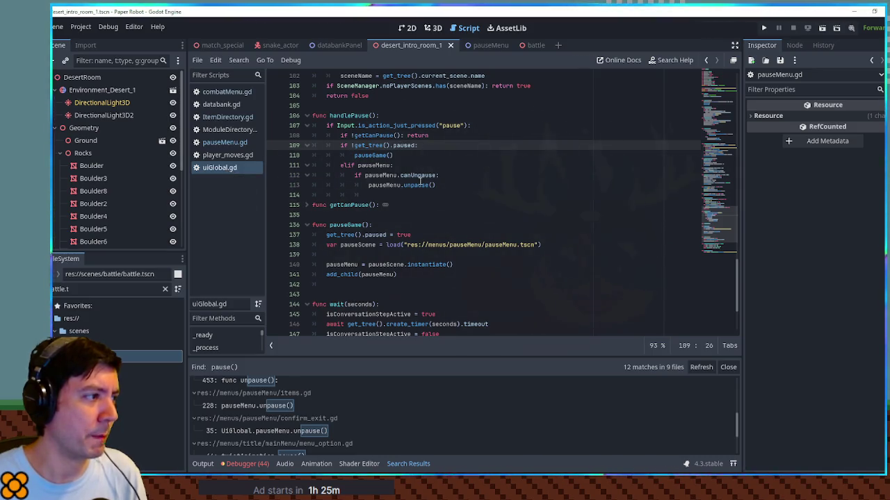
click(111, 289)
text(artner)
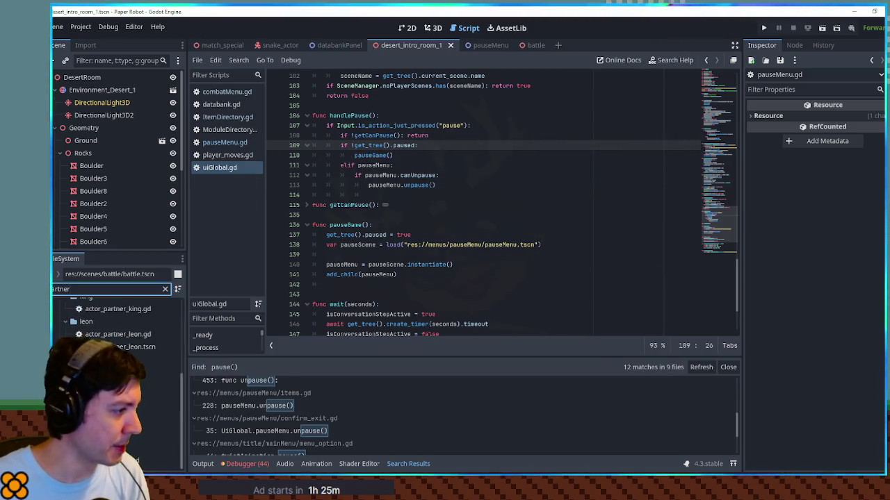
scroll(115, 375, up, 3)
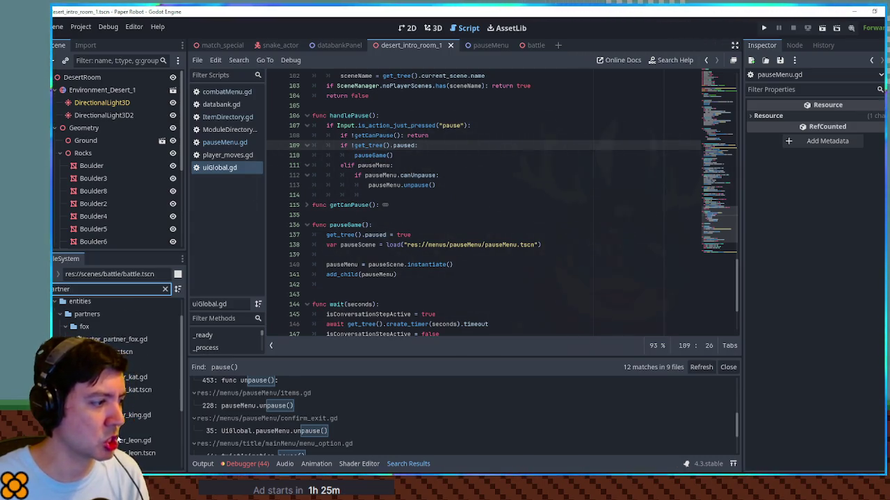
double_click(61, 289)
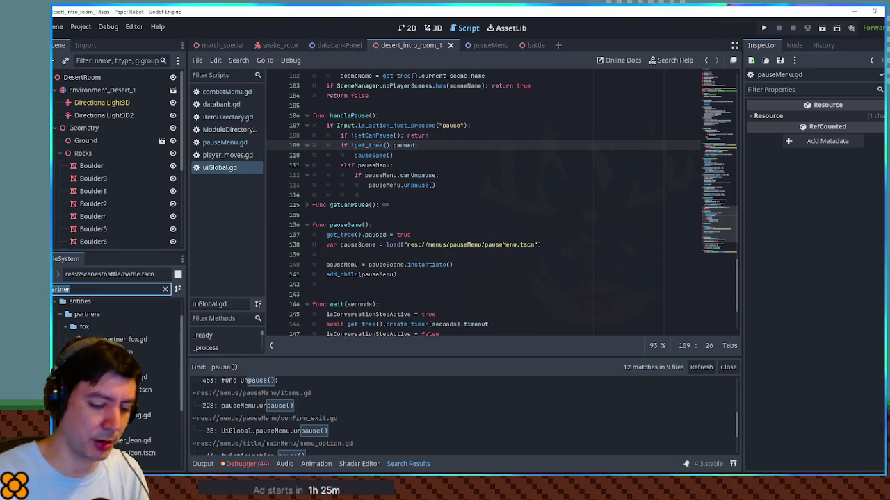
text(player)
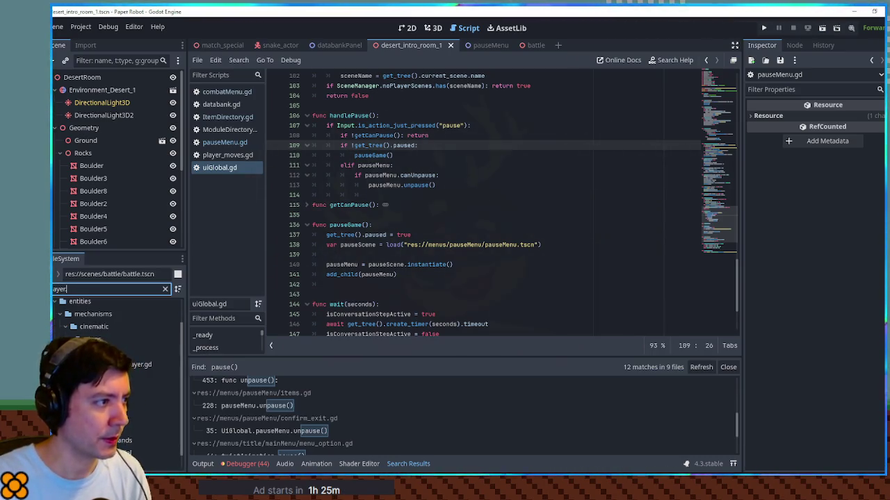
text(.gd)
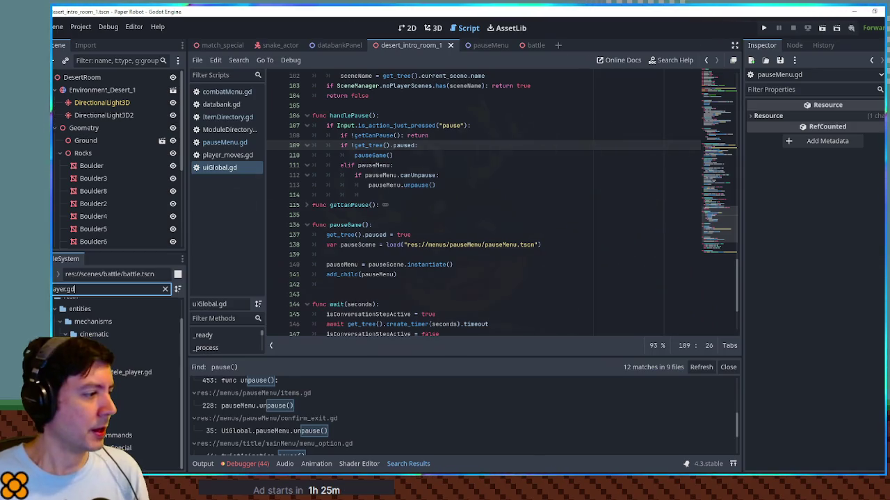
double_click(149, 397)
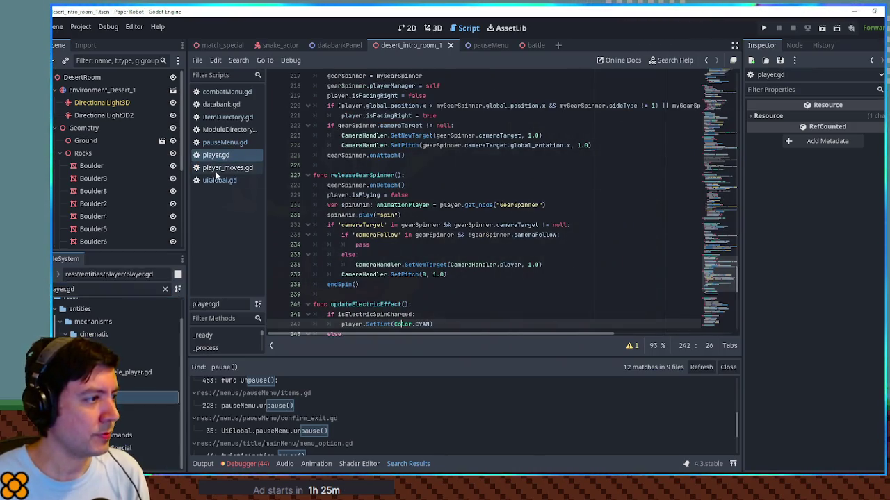
Close player_moves.gd and jump via the minimap to player.gd's _ready and _process
middle_click(216, 170)
click(714, 151)
click(715, 126)
click(716, 99)
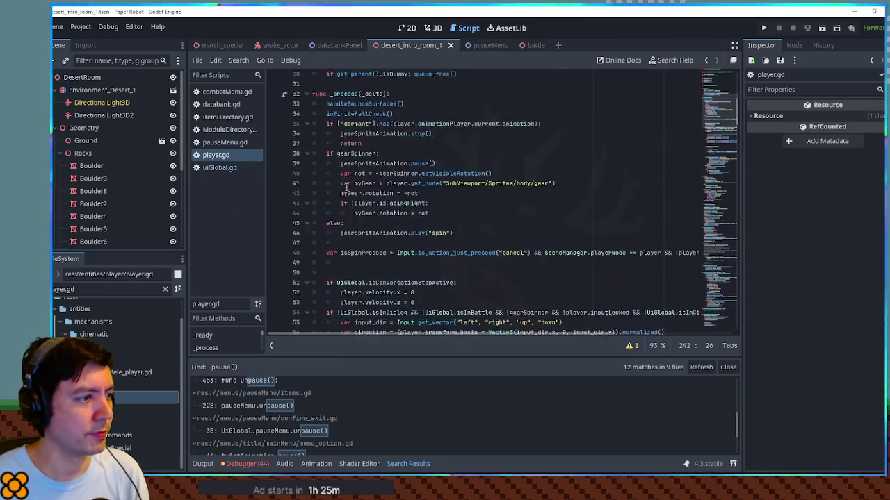
scroll(346, 186, down, 5)
scroll(320, 186, up, 7)
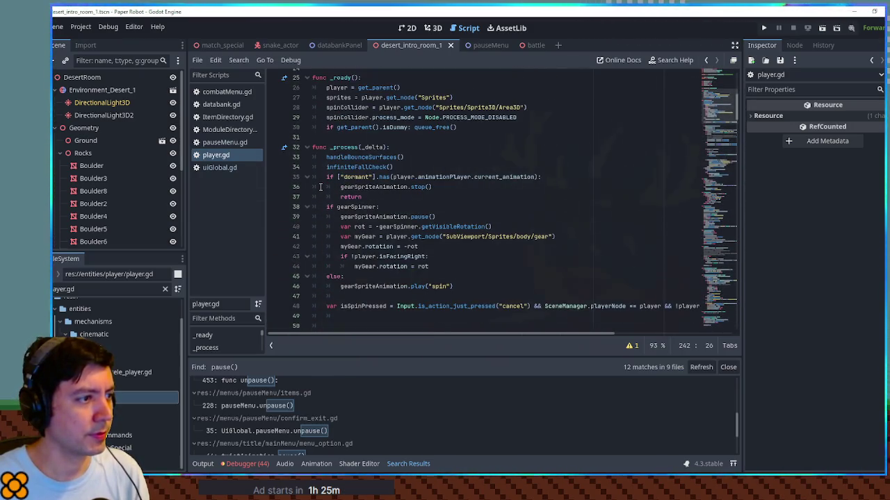
scroll(320, 187, down, 8)
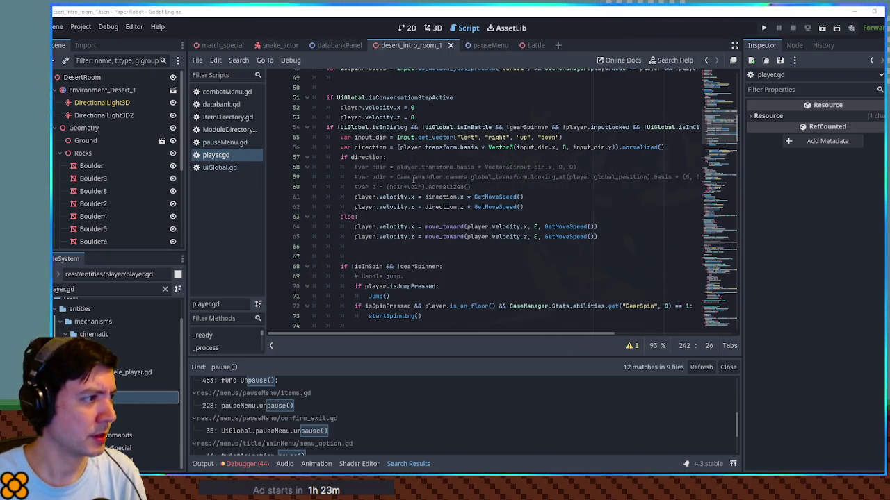
Fold Jump and GetMoveSpeed in player.gd and select the partner_ability input check on line 78
scroll(389, 173, up, 10)
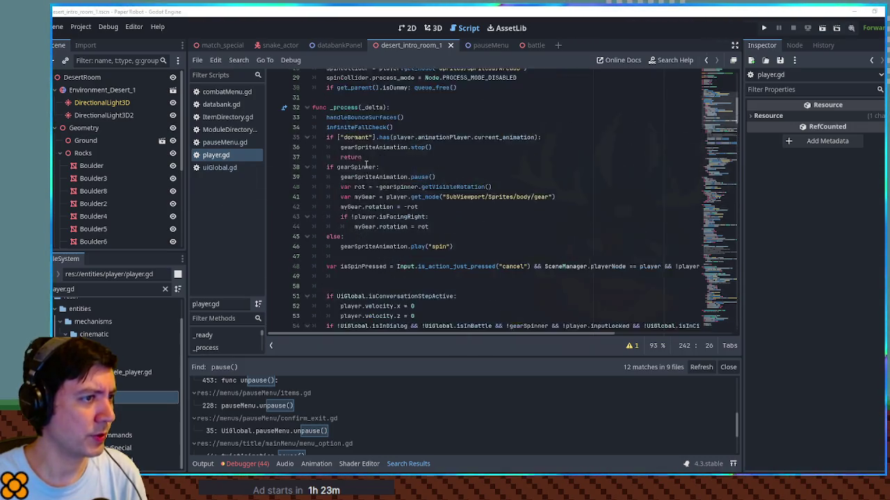
scroll(368, 181, down, 15)
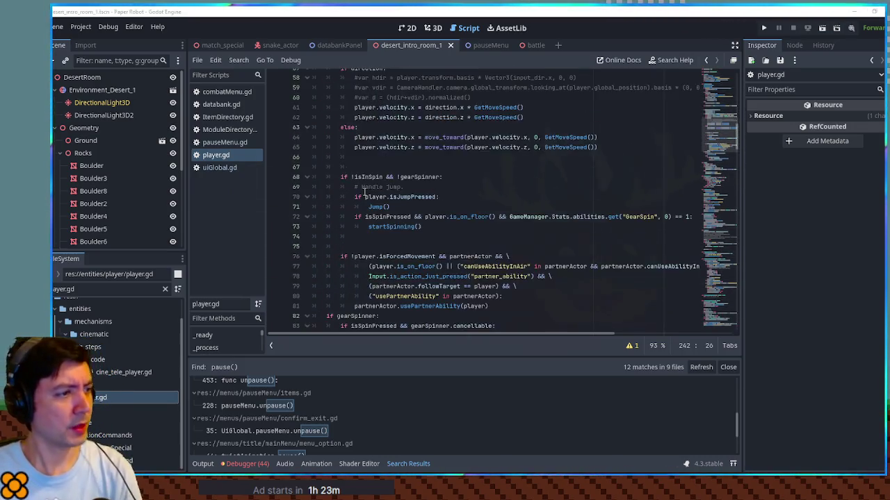
scroll(351, 185, down, 1)
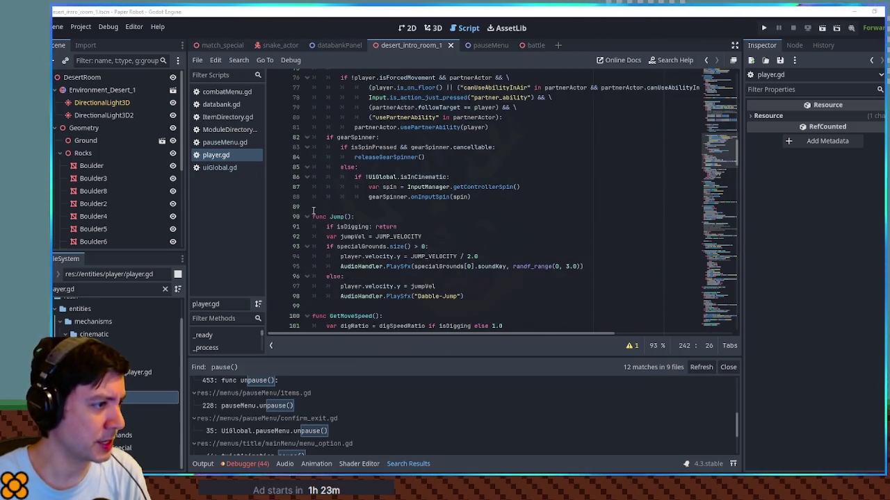
click(307, 217)
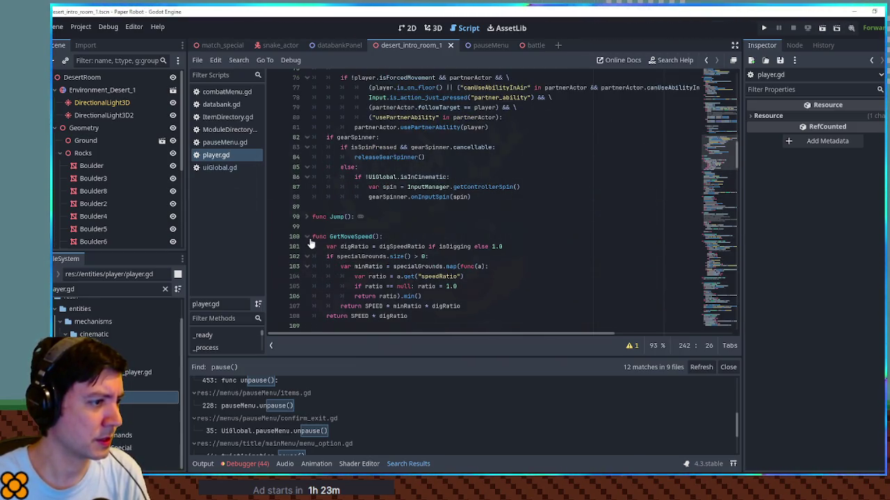
click(307, 237)
click(509, 159)
key(ctrl+f)
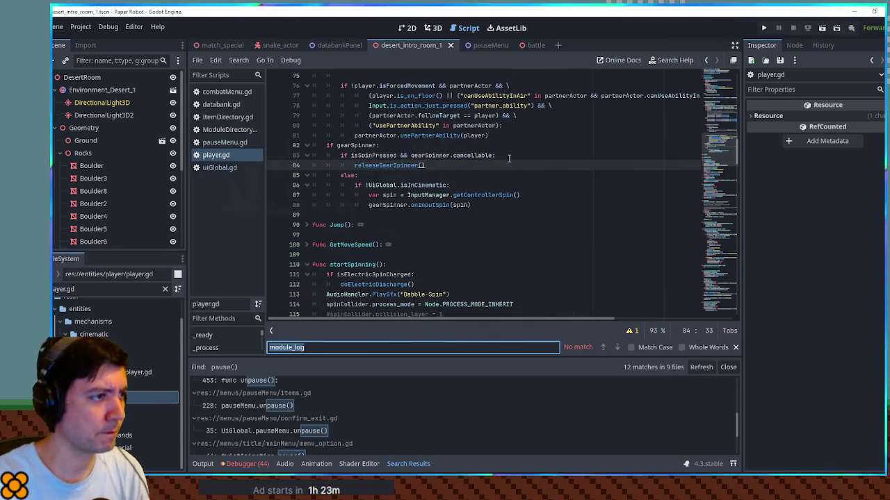
key(Escape)
click(367, 106)
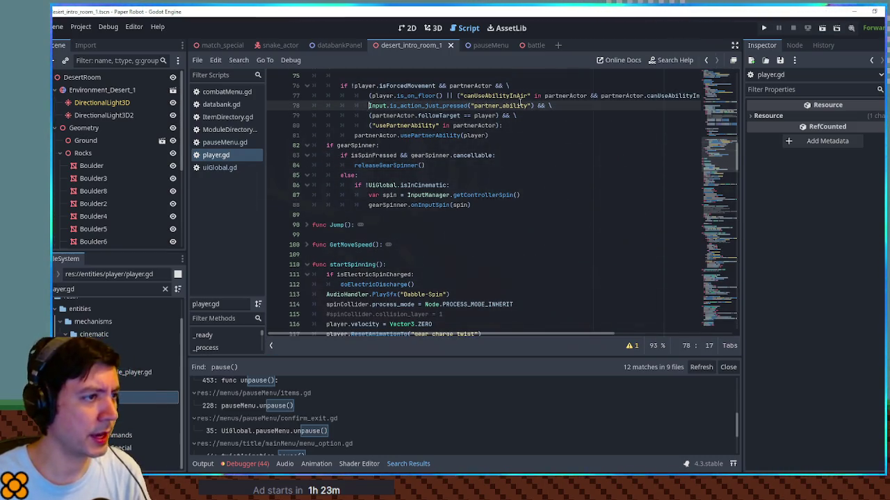
shift+click(532, 106)
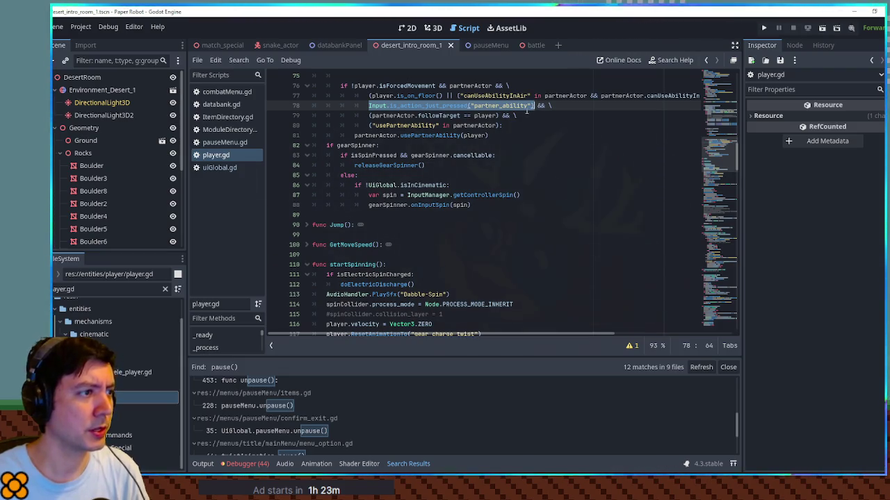
click(492, 204)
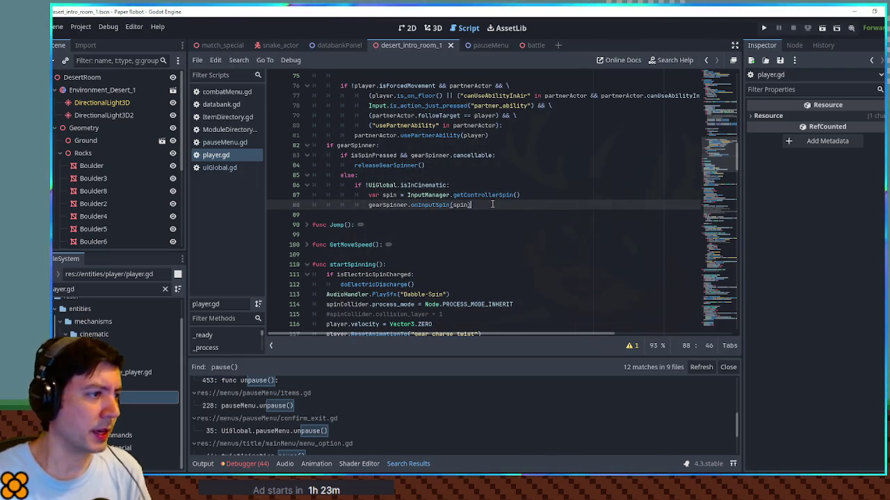
On new line 89, paste the input check and change its action to "cycleRight"
key(Return)
text(Input.is_action_just_pressed("partner_ability"))
key(BackSpace)
key(BackSpace)
key(BackSpace)
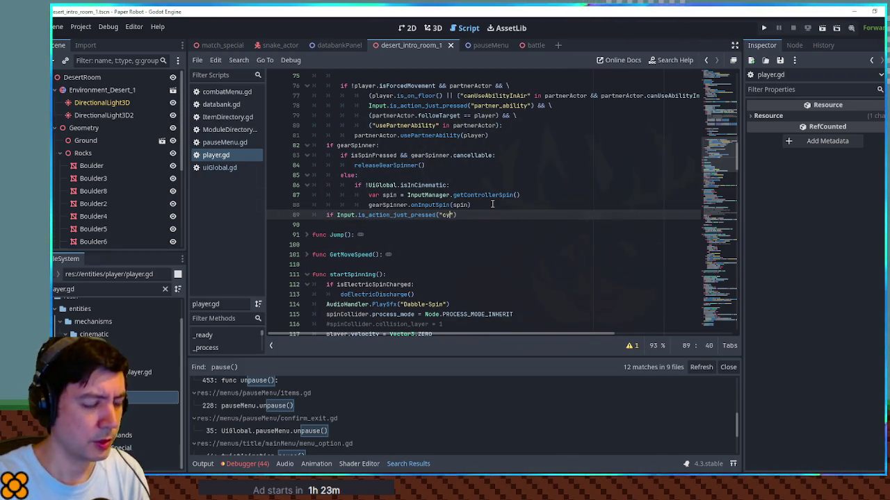
key(Down)
key(Return)
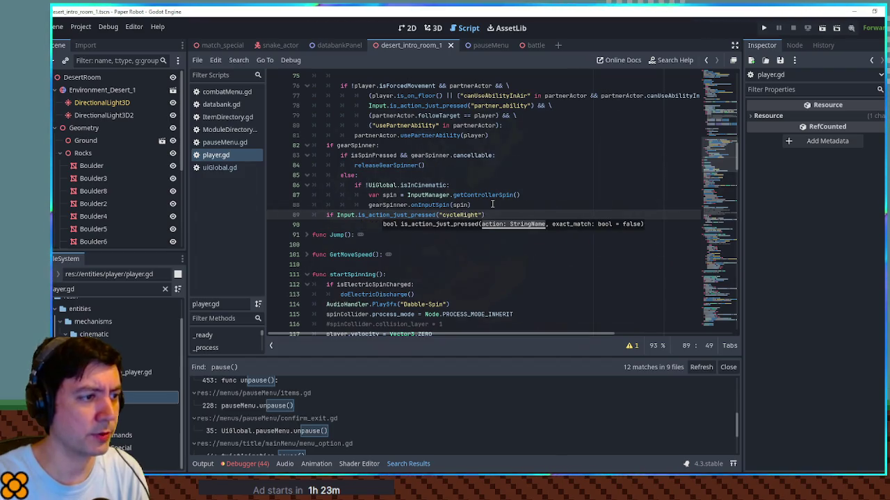
text())
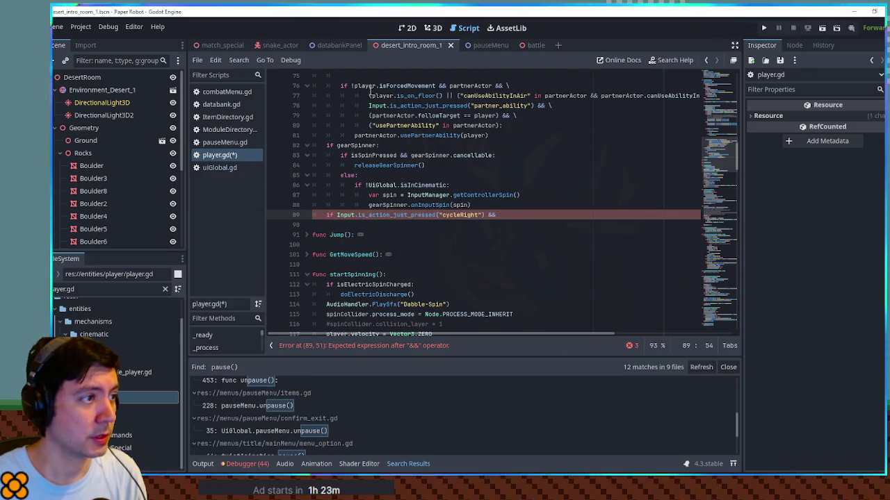
Add player.is_on_floor() and UiGlobal.getCanPause() conditions to the cycleRight check
click(370, 88)
drag(372, 95, 440, 95)
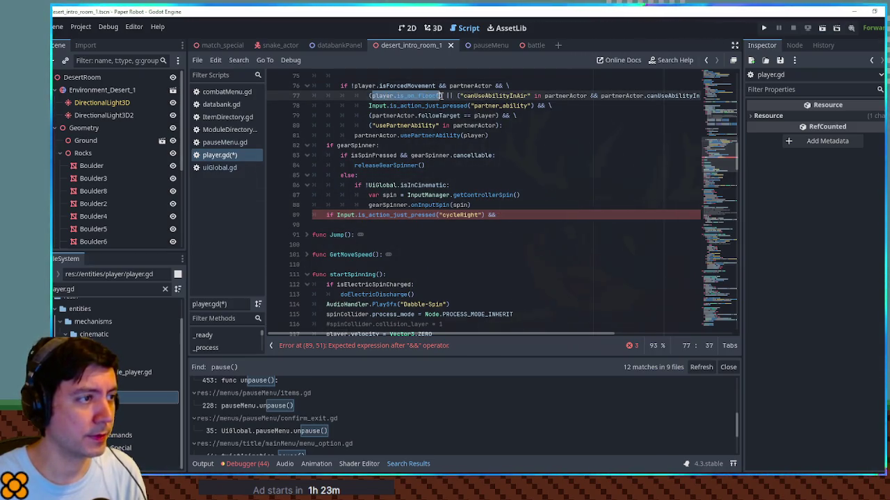
key(ctrl+c)
click(497, 214)
key(ctrl+v)
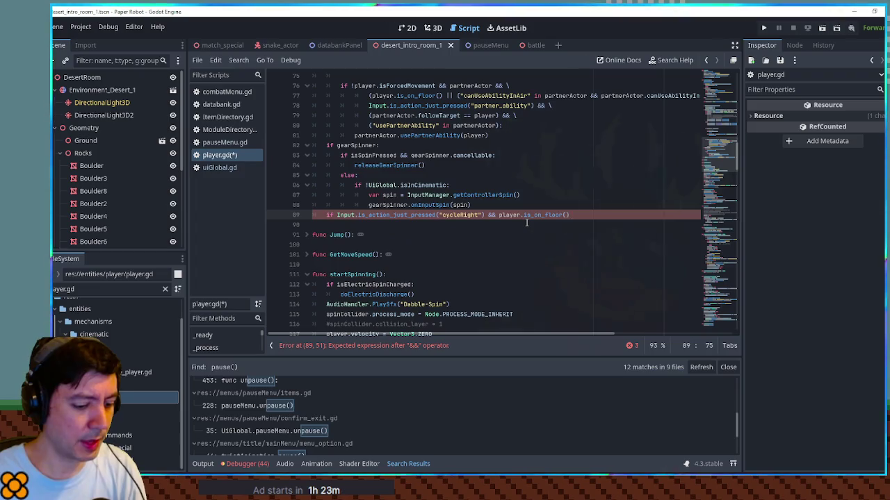
text(bal.ca)
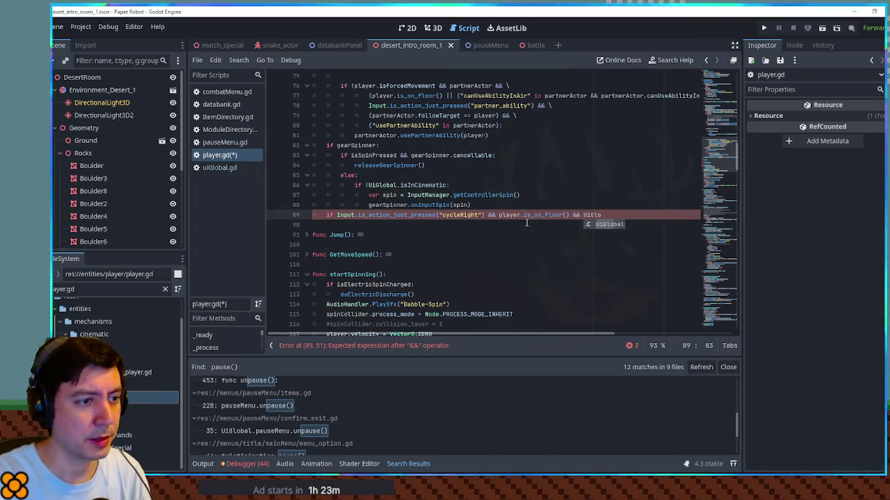
text(nP)
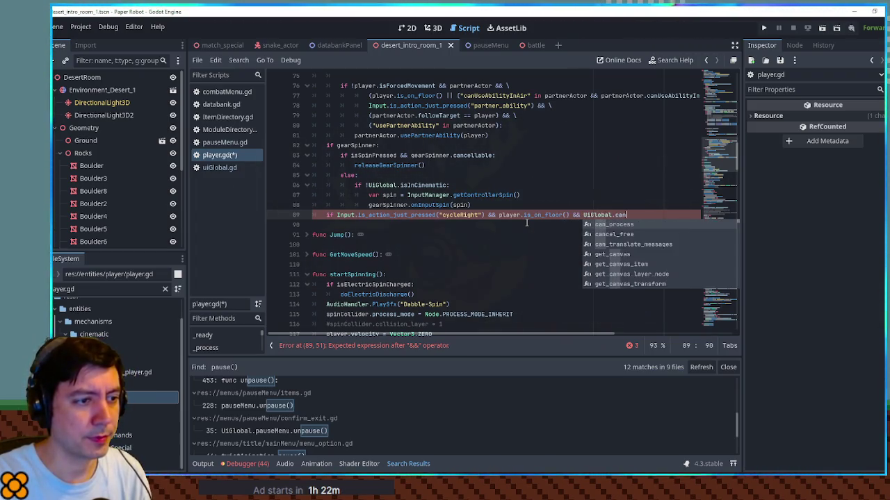
key(Return)
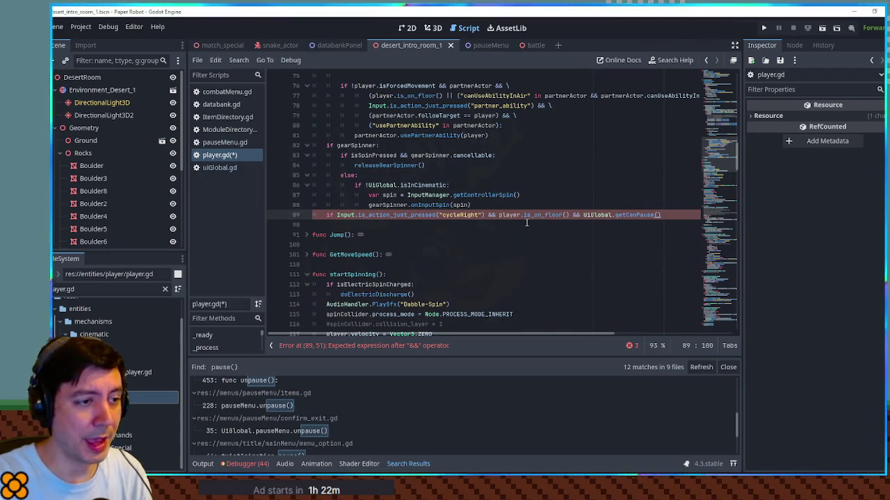
Give the cycleRight block a '# toggle partner' comment and a pass placeholder body
key(Return)
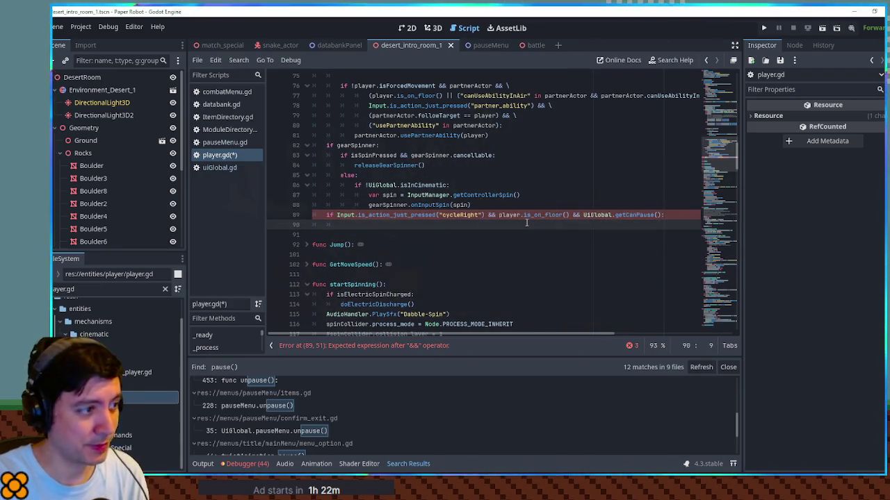
text(pass)
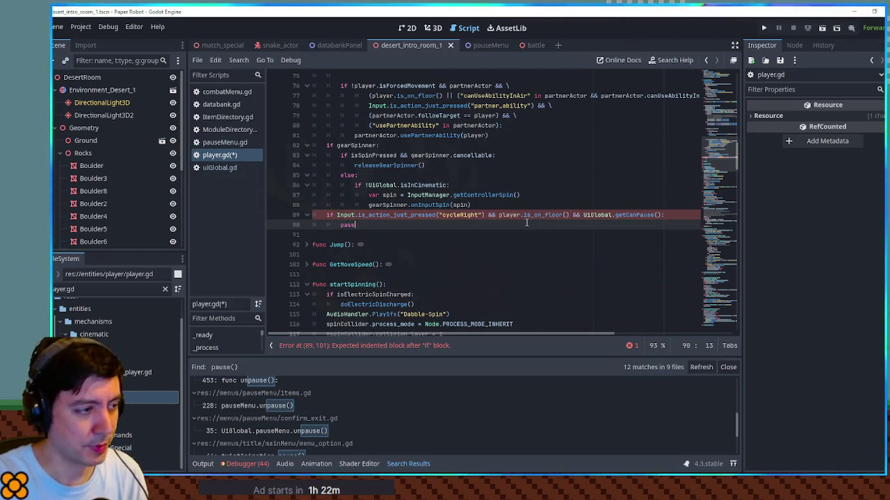
key(Up)
key(End)
key(Return)
text(# tod)
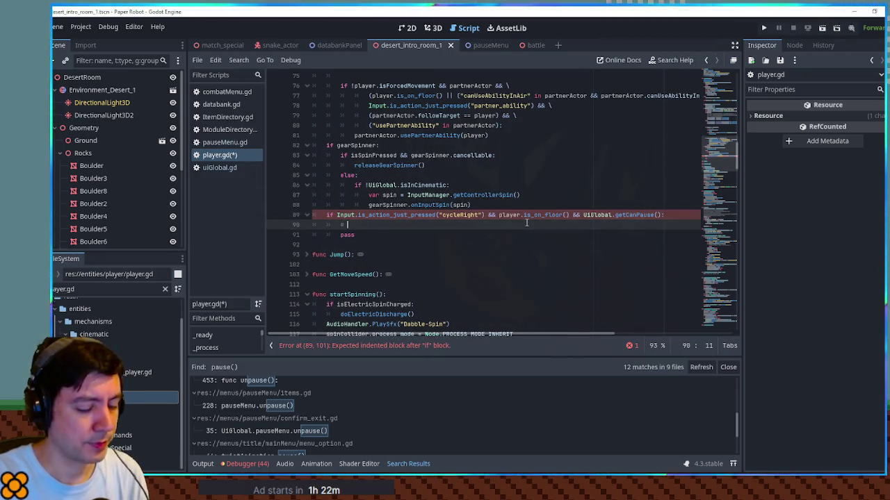
key(BackSpace)
text(ggle partner)
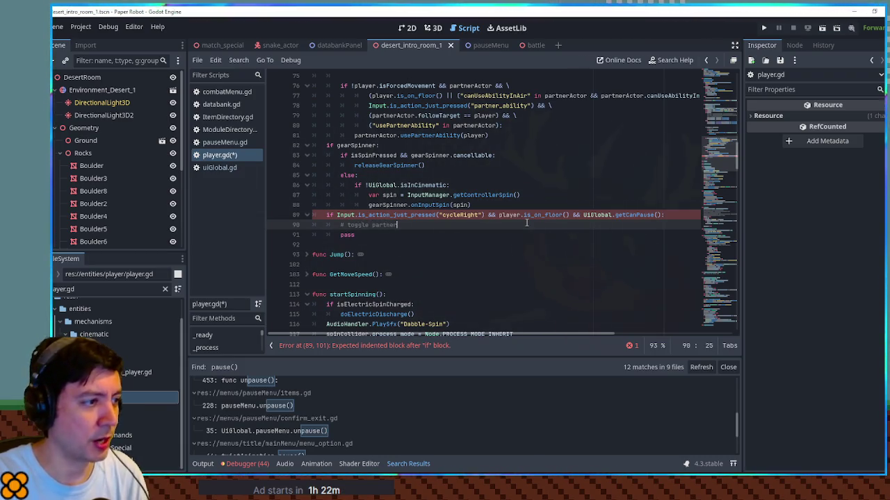
key(Down)
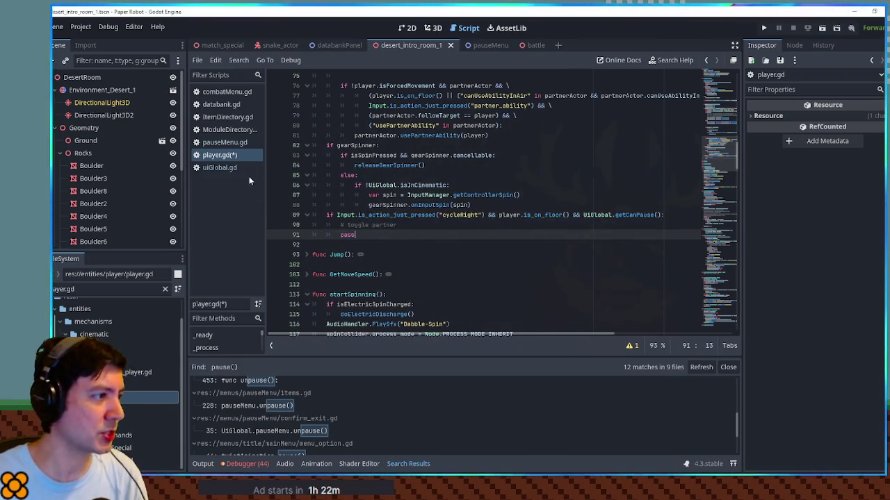
click(473, 245)
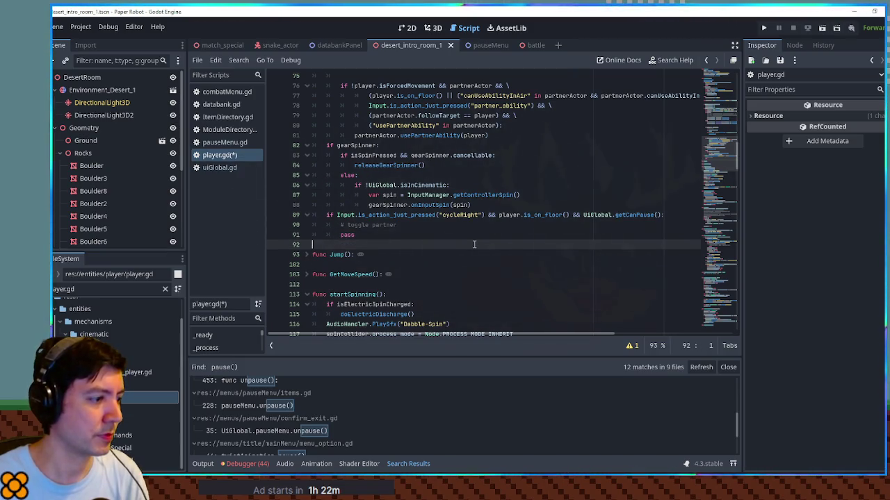
key(ctrl+shift+f)
Search the project for 'swappar' and open the swapPartner call on pauseMenu.gd line 394
text(swappar)
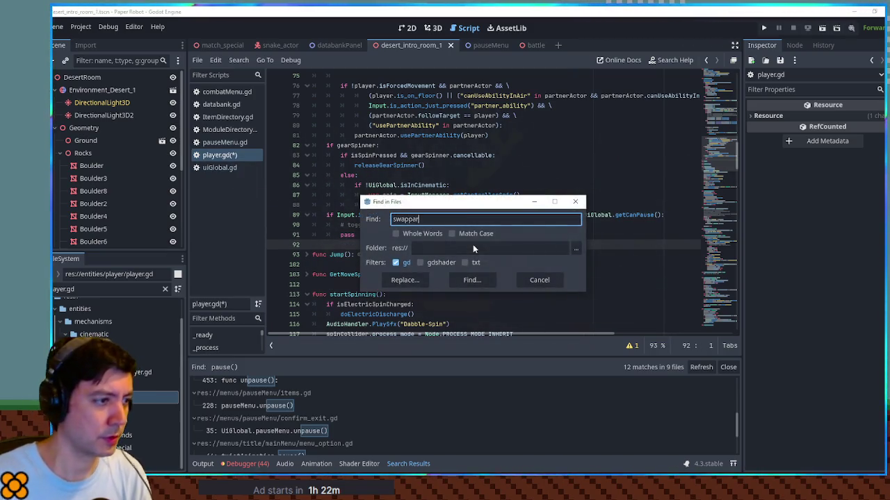
click(471, 278)
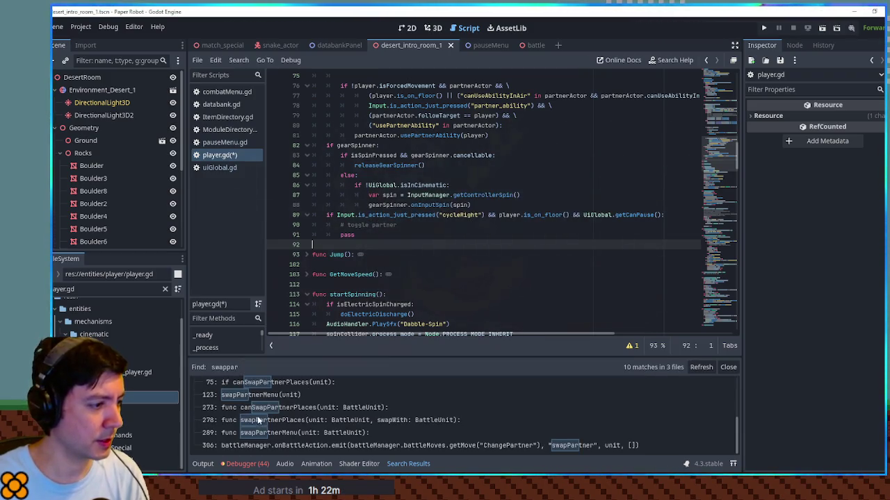
scroll(260, 410, up, 3)
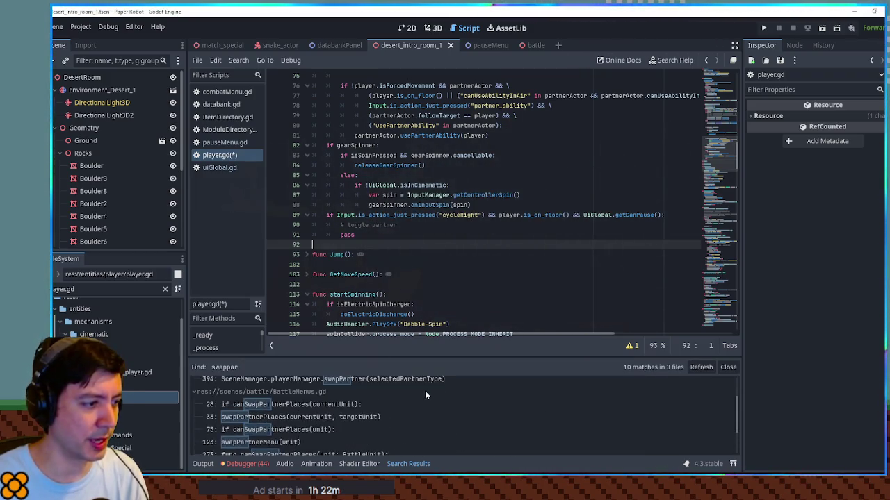
scroll(370, 394, up, 2)
click(297, 422)
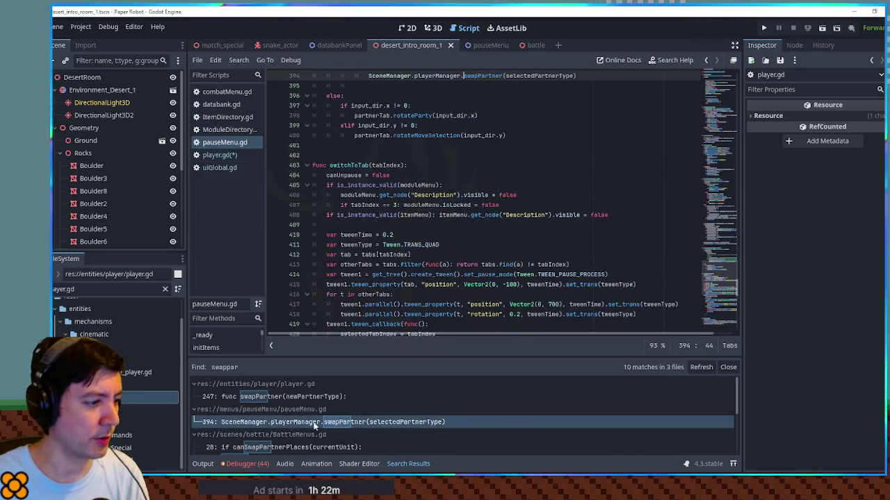
Select the swapPartner name on line 394, then search player.gd for its definition
scroll(413, 189, up, 2)
double_click(438, 135)
double_click(482, 135)
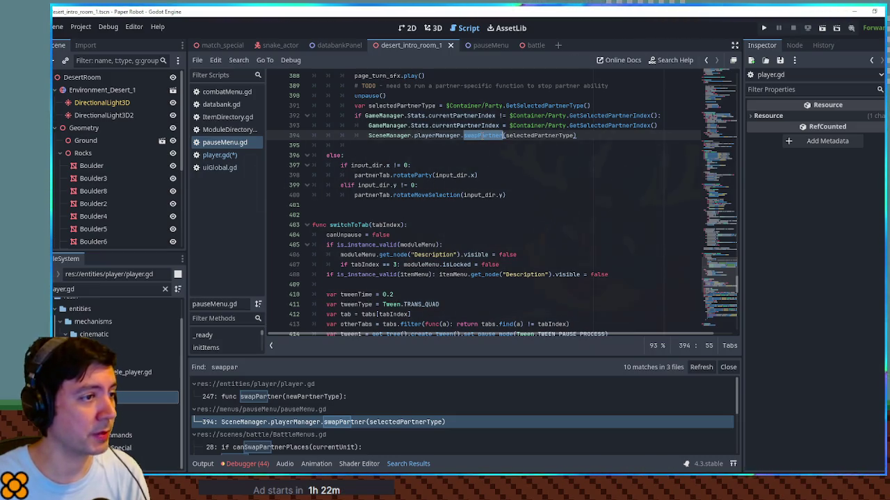
key(shift+End)
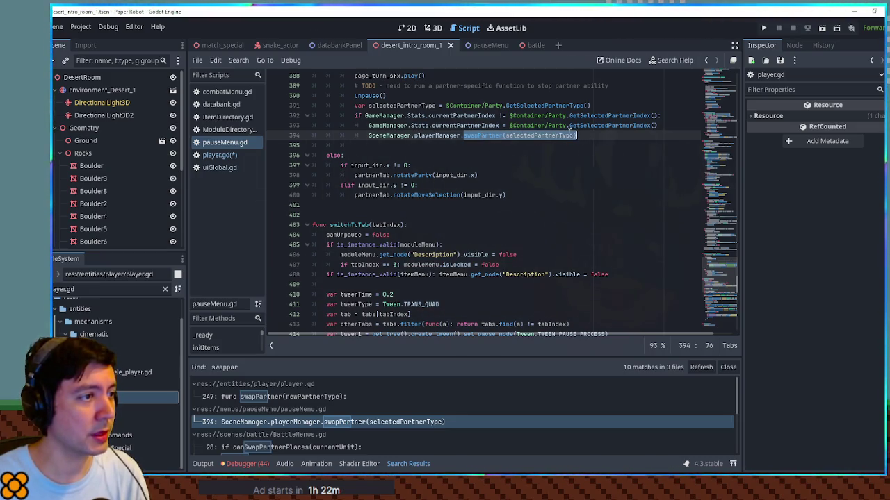
key(ctrl+shift+Left)
key(ctrl+shift+Left)
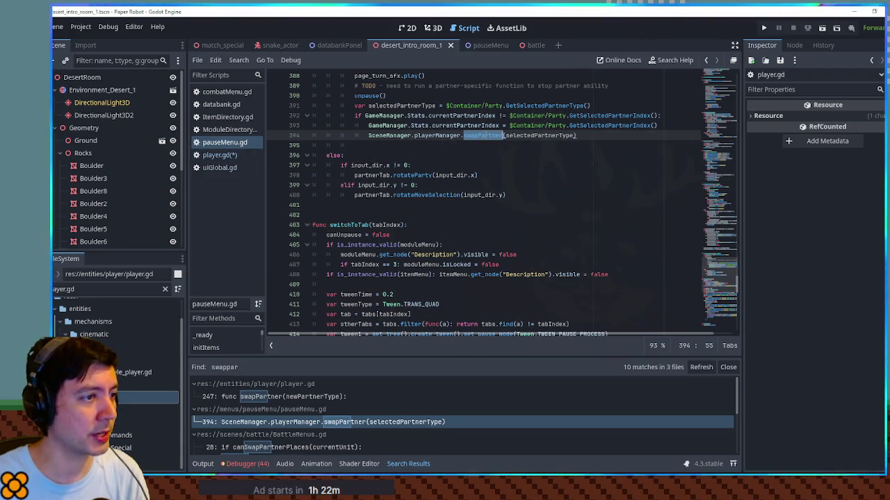
click(226, 155)
key(ctrl+f)
key(ctrl+v)
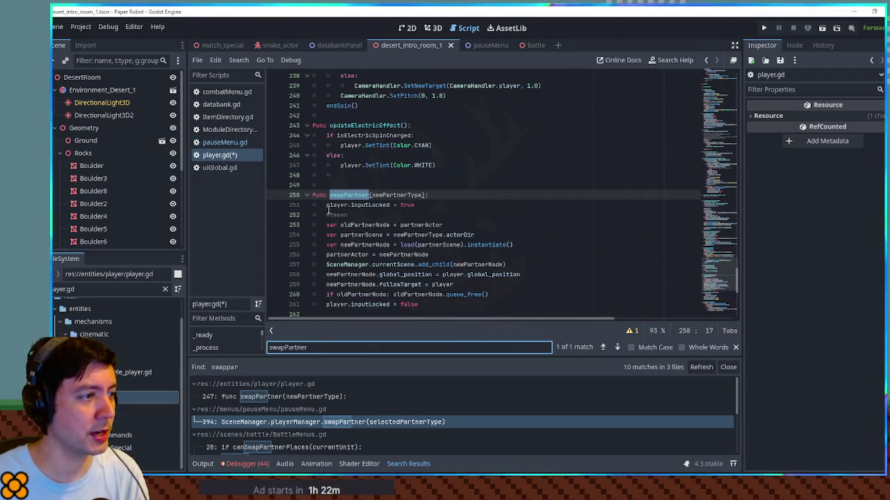
Replace the cycleRight branch's pass with '# toggle partner' and swapPartner(EnemyDirectory.Partners[0]), then save player.gd
double_click(375, 194)
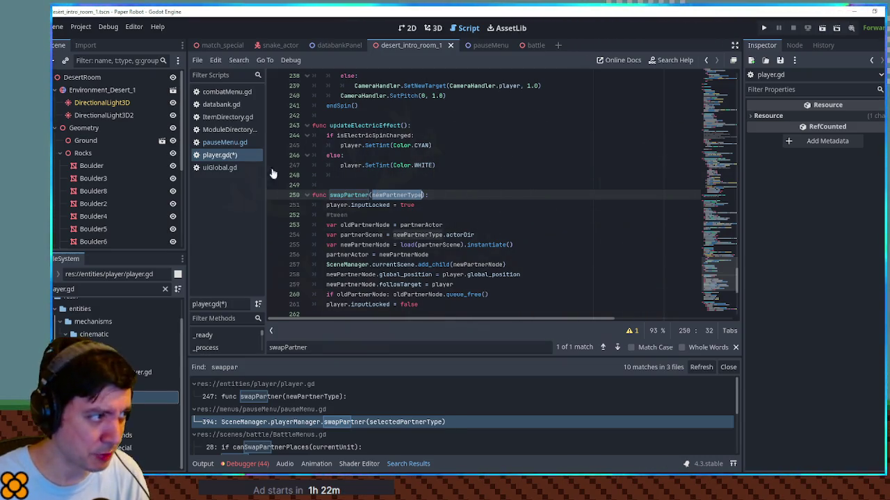
click(716, 275)
click(715, 240)
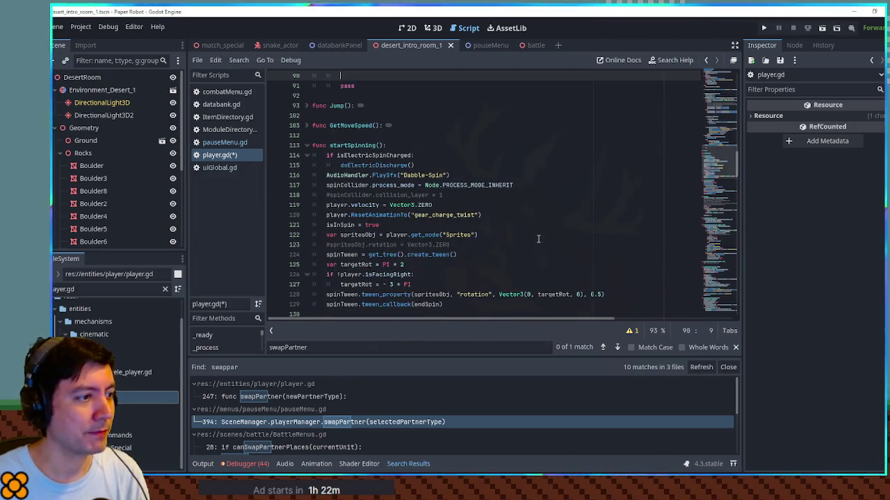
text(# toggle partner)
scroll(432, 188, up, 4)
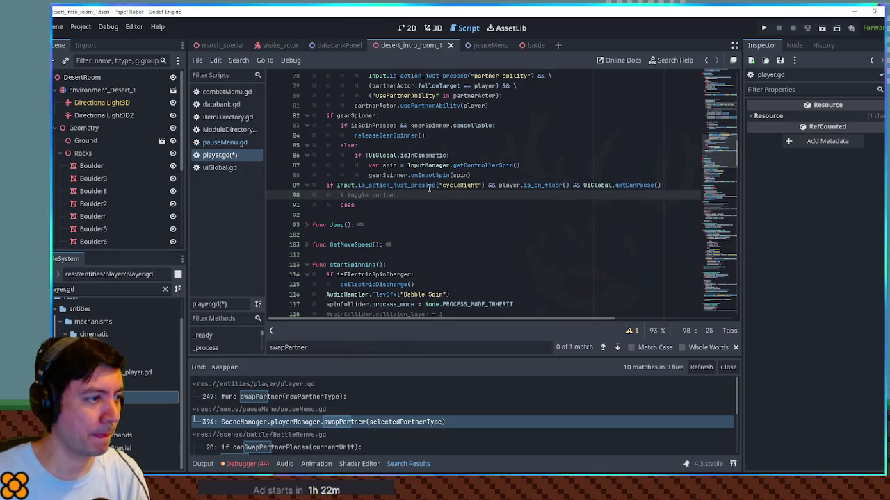
key(Return)
text(swapPartner(Enem)
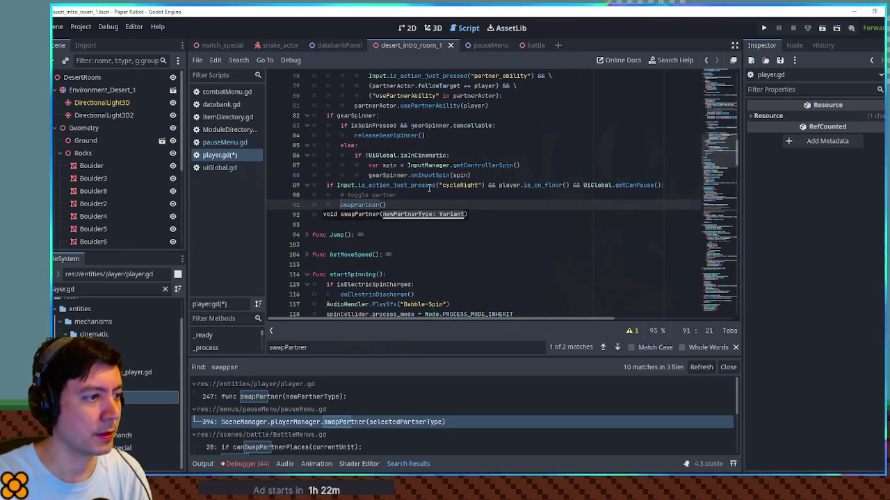
text(yDirectory.P)
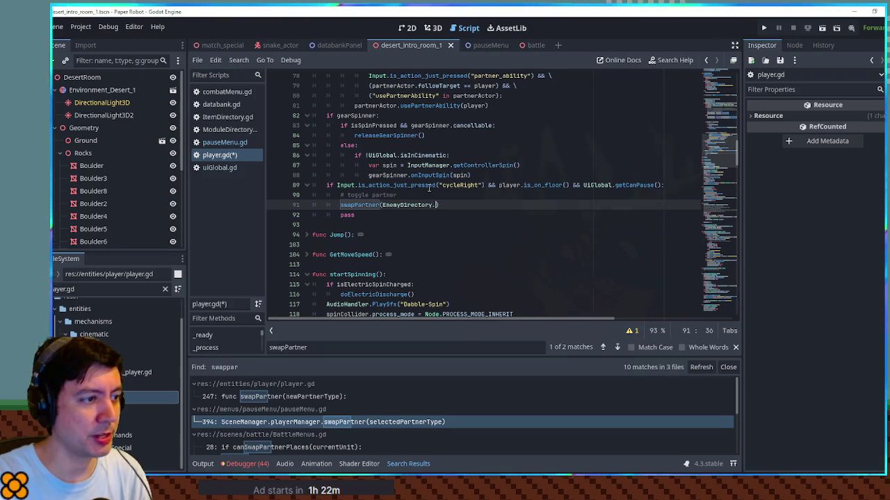
key(Return)
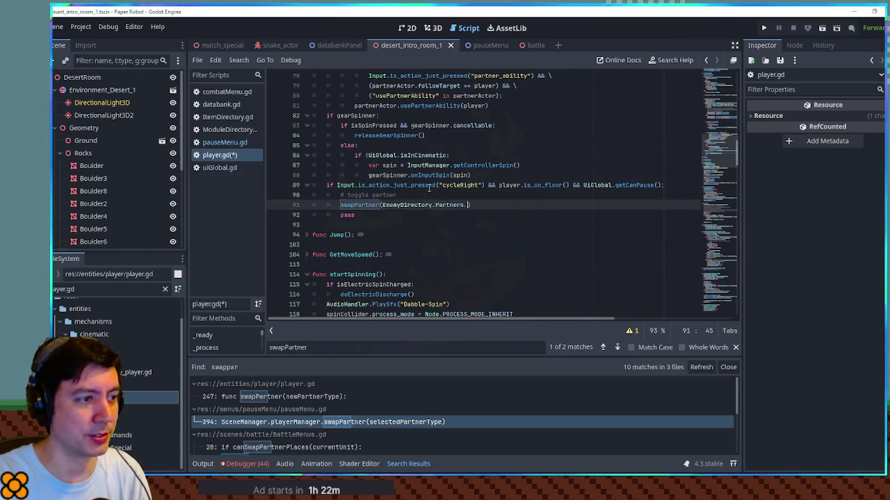
key(BackSpace)
text([0])
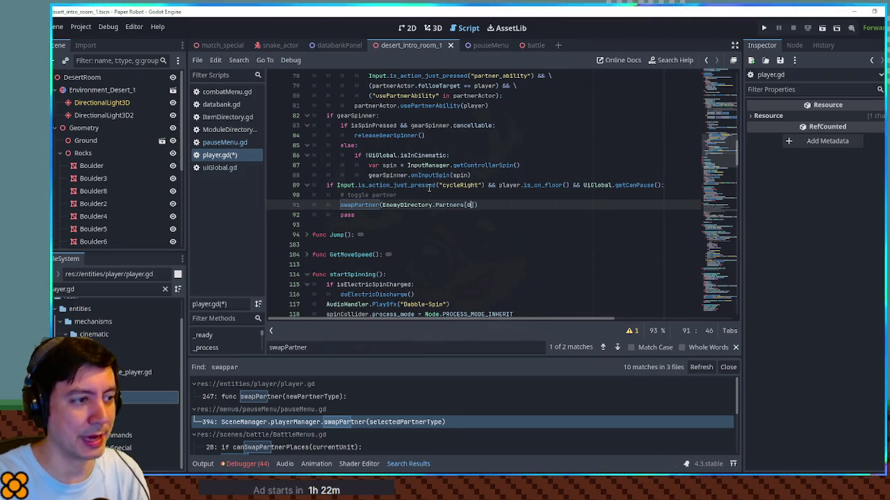
click(393, 216)
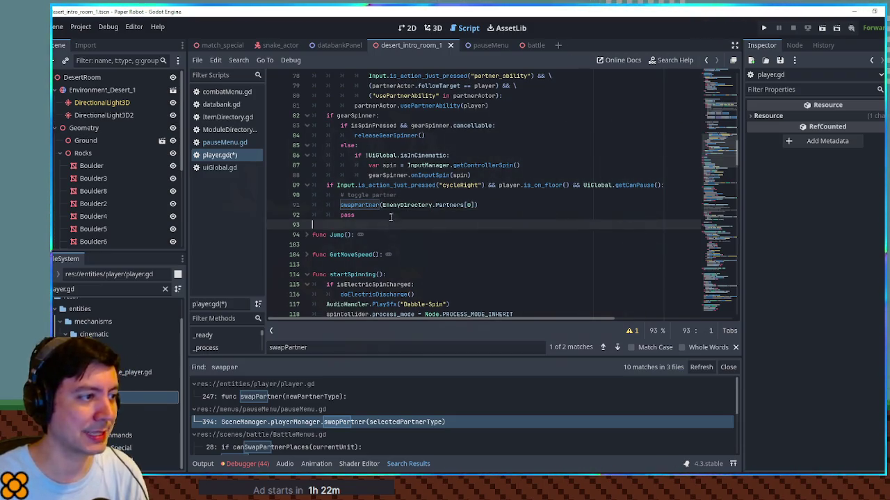
key(ctrl+shift+k)
key(ctrl+s)
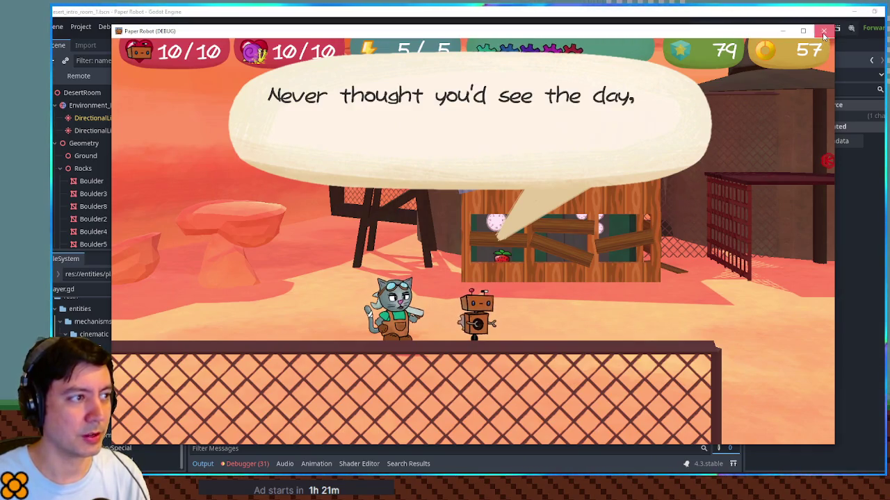
click(824, 32)
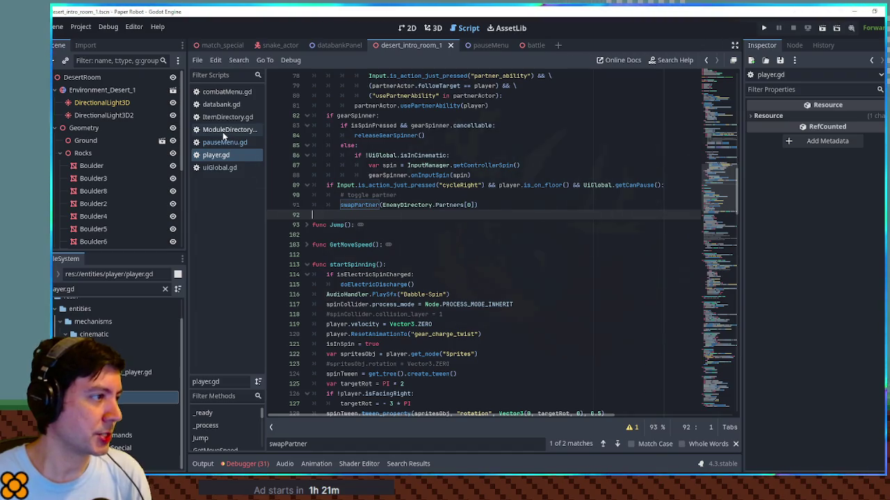
Close combatMenu.gd and inspect GameManager.Stats.currentPartnerIndex on pauseMenu.gd line 392
click(223, 167)
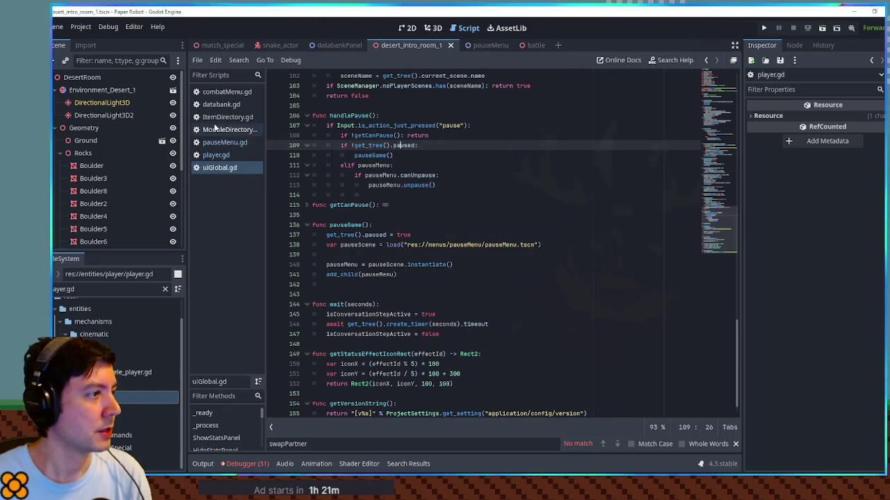
click(219, 93)
middle_click(219, 93)
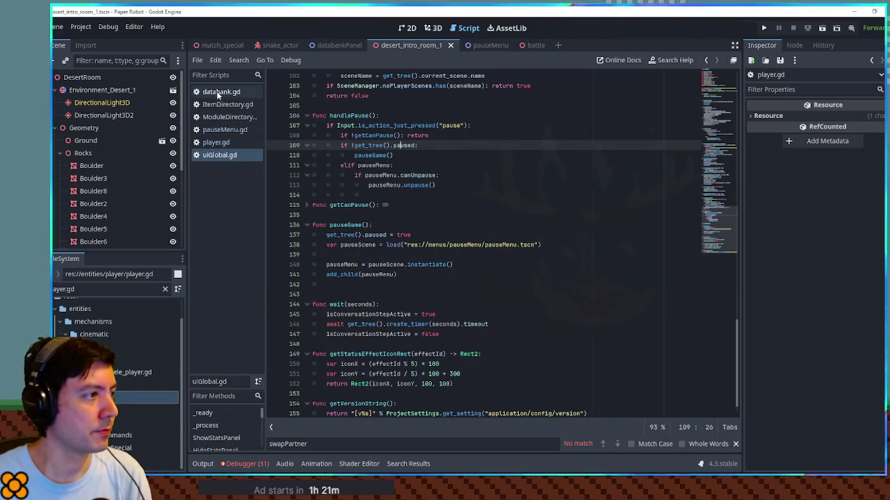
click(221, 129)
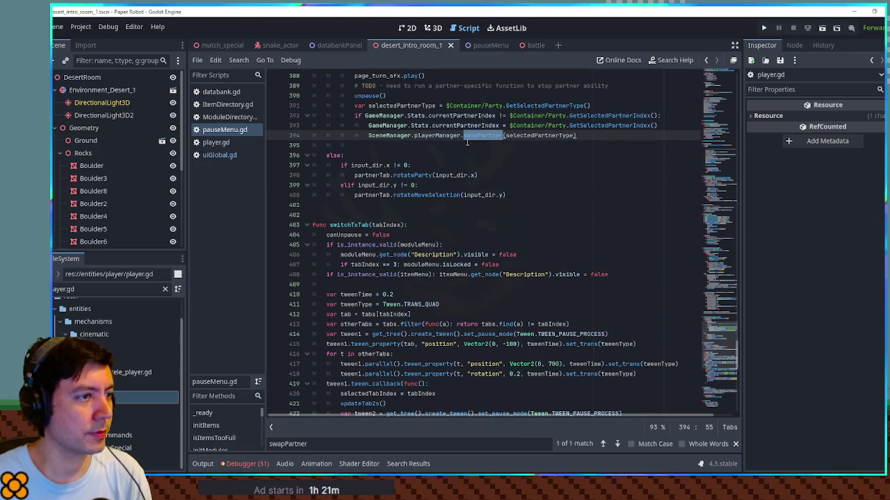
drag(365, 116, 497, 115)
key(ctrl+c)
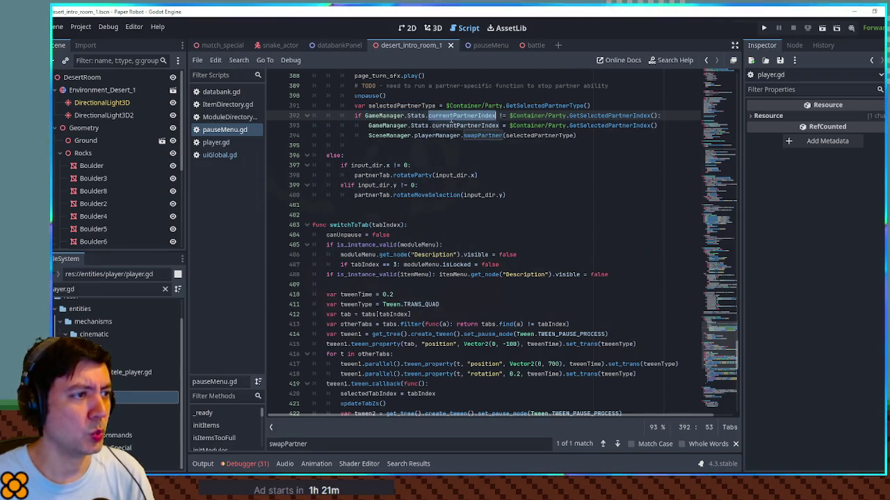
click(381, 118)
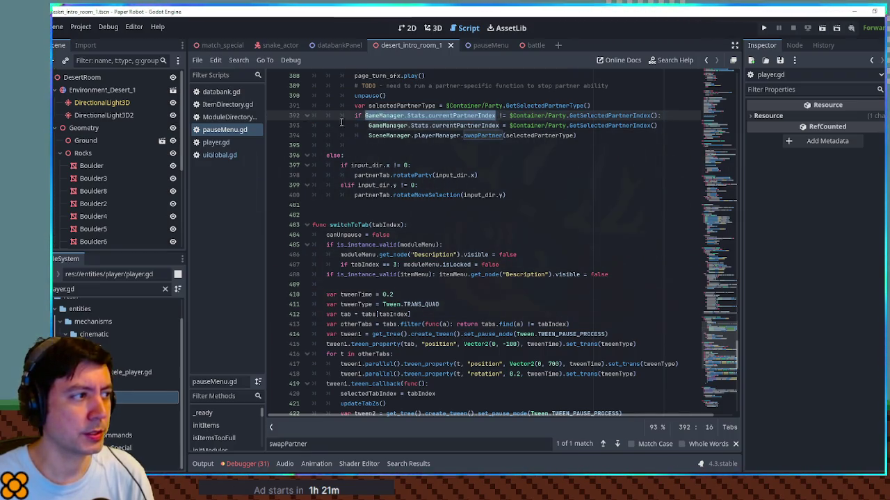
Look through ModuleDirectory.gd and uiGlobal.gd, then return to player.gd below the toggle partner comment
click(211, 118)
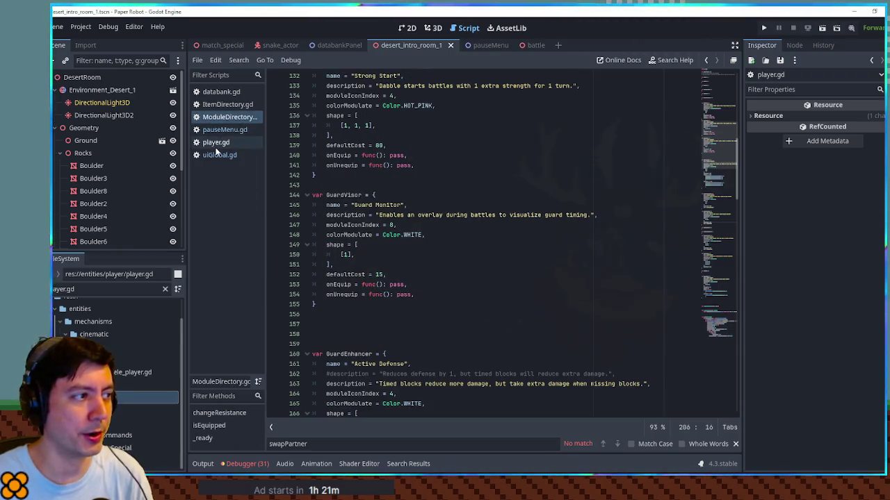
click(215, 155)
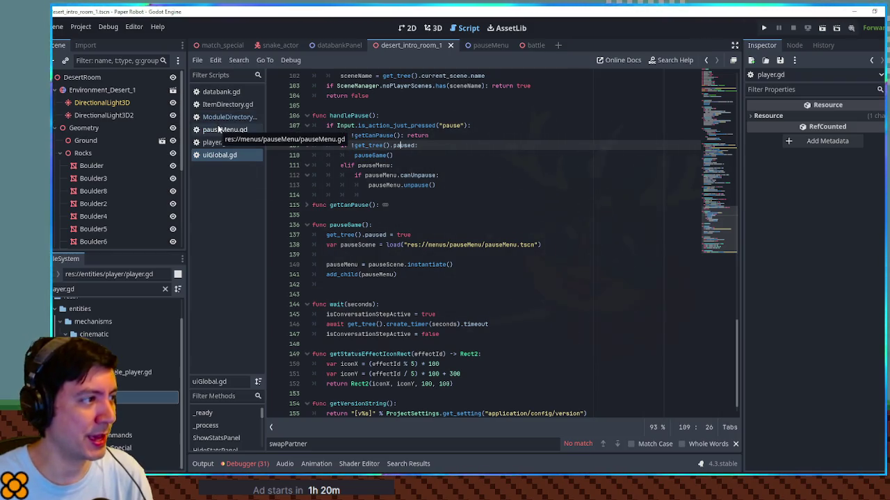
click(221, 132)
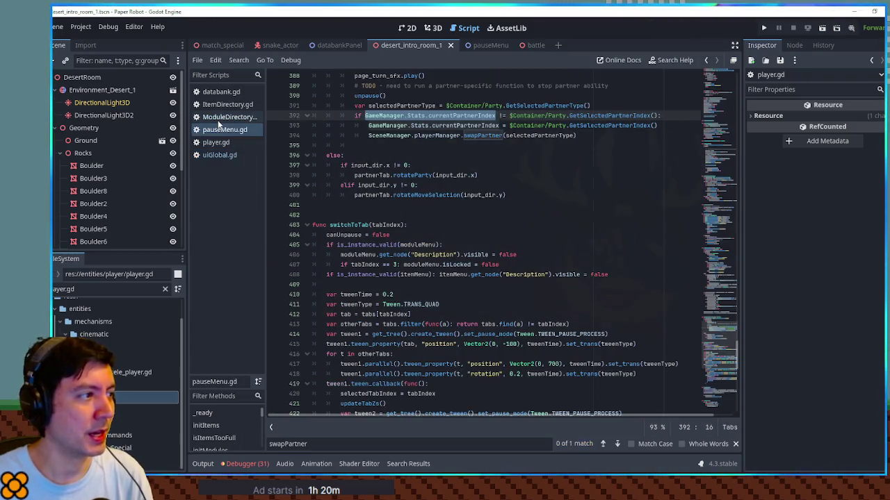
click(221, 143)
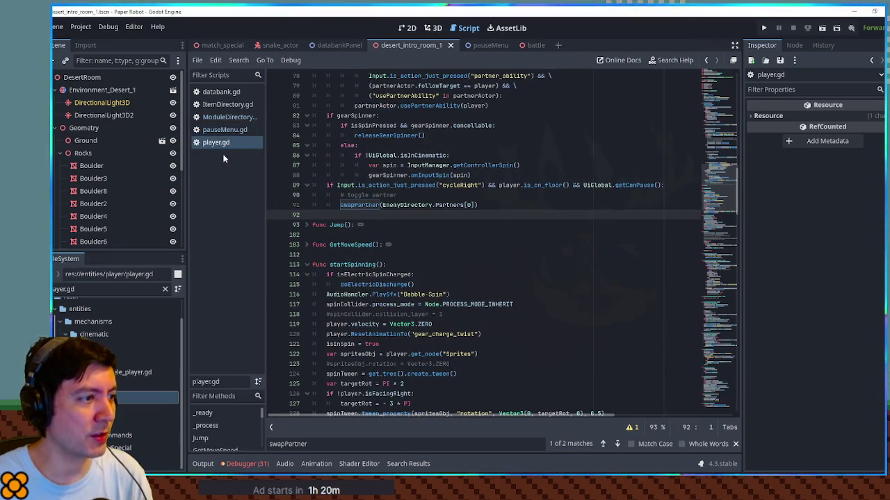
click(450, 195)
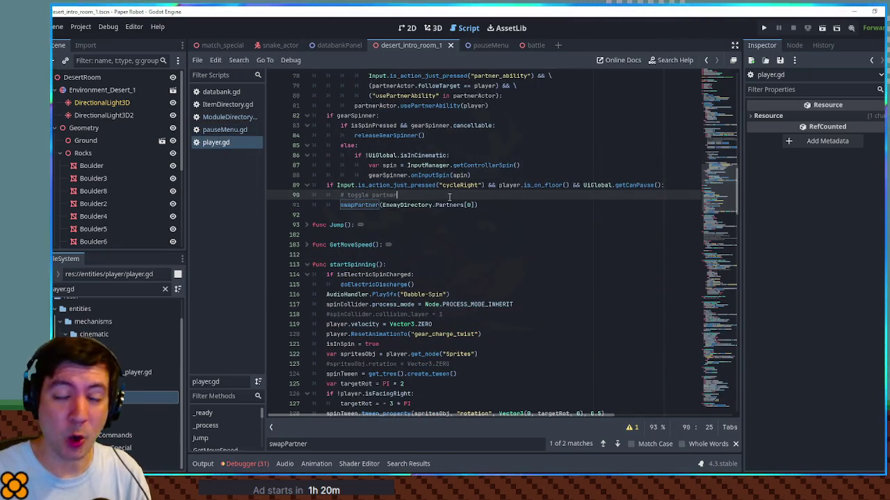
Add 'var unlockedPartnerList = GameManager.Stats.unlockedPartners' on line 91 and jump to Stats in GameManager.gd
key(Return)
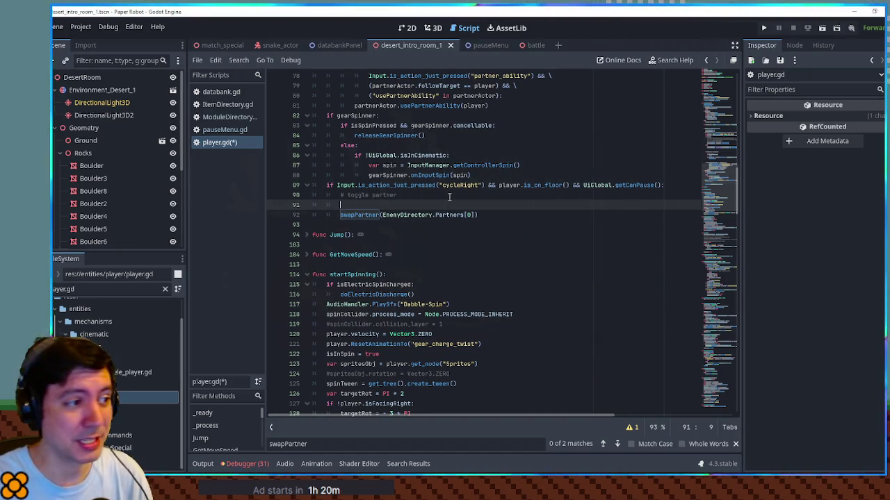
text(var)
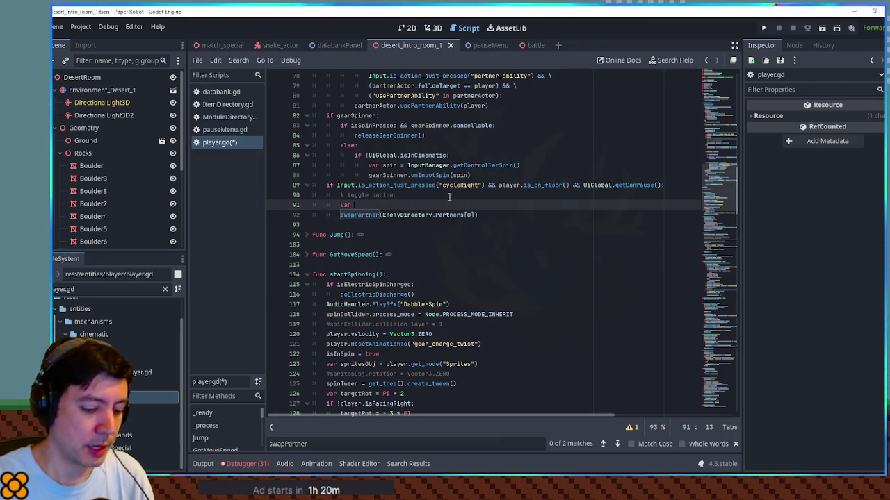
key(ctrl+v)
key(ctrl+z)
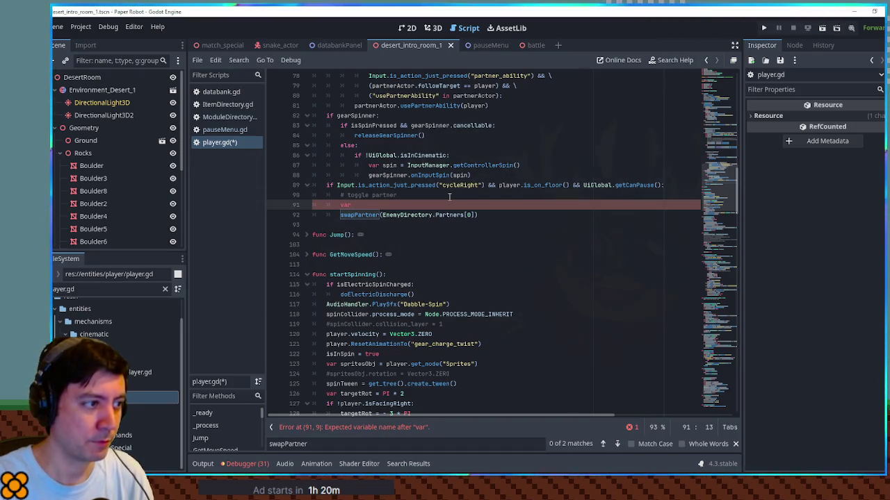
text(unlock)
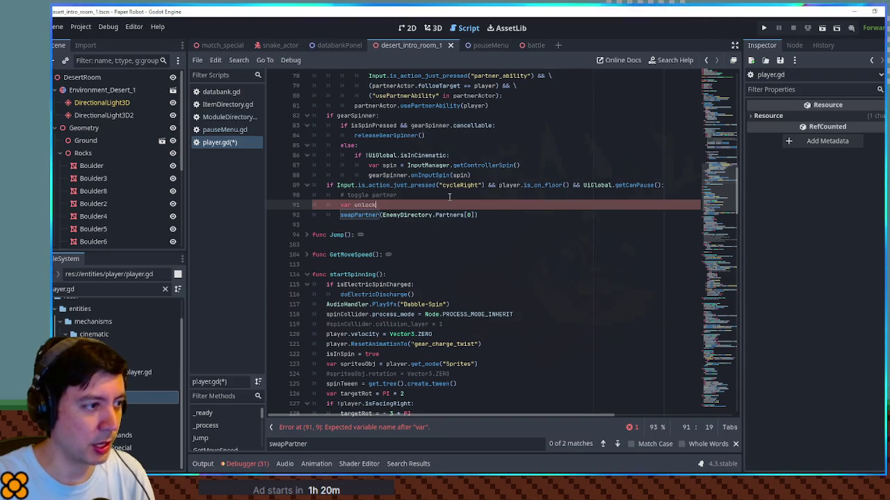
text(edPartner)
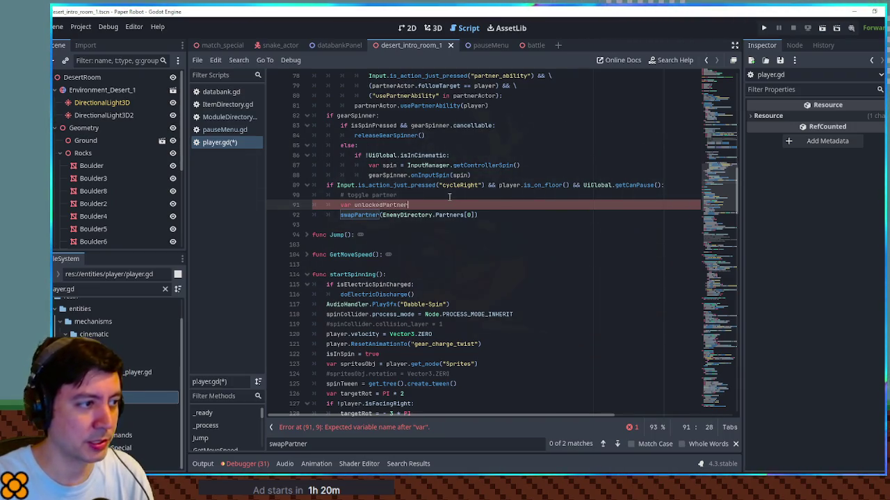
text(List = Game)
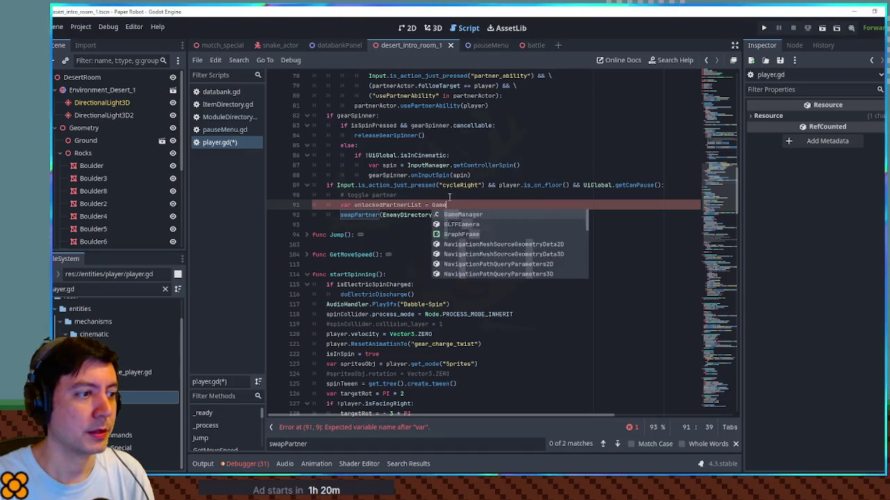
text(Manager.Stats.)
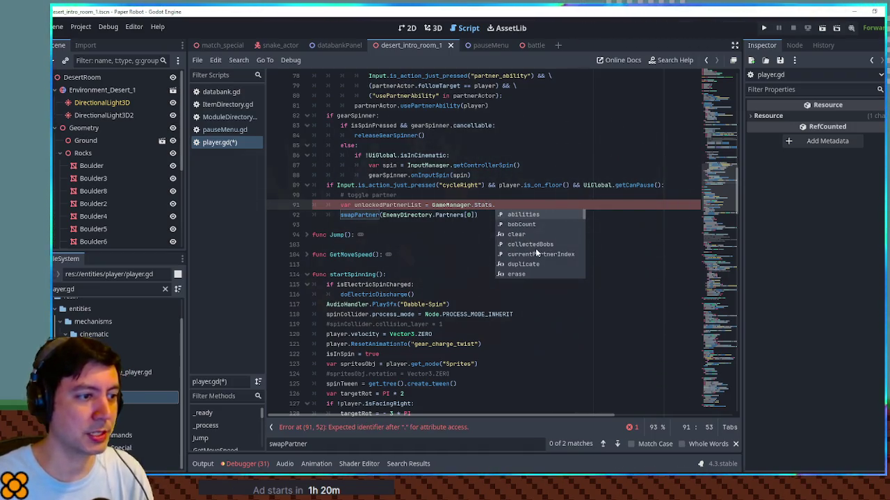
text(par)
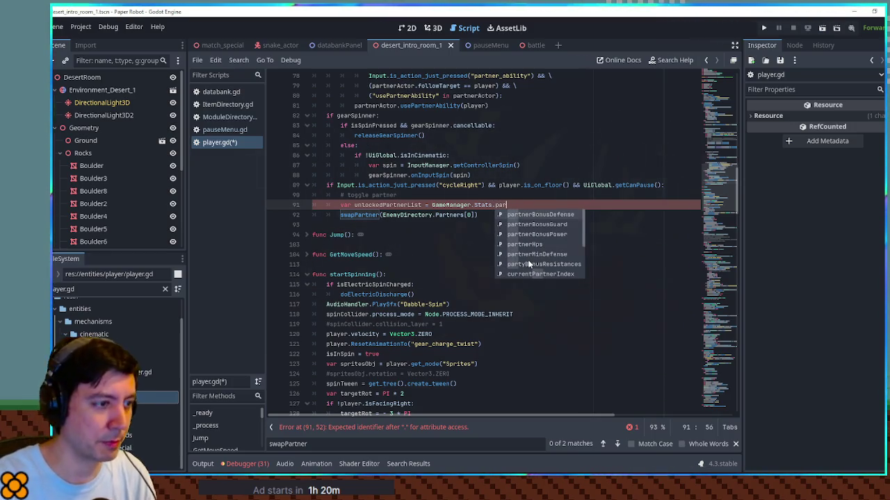
text(tn)
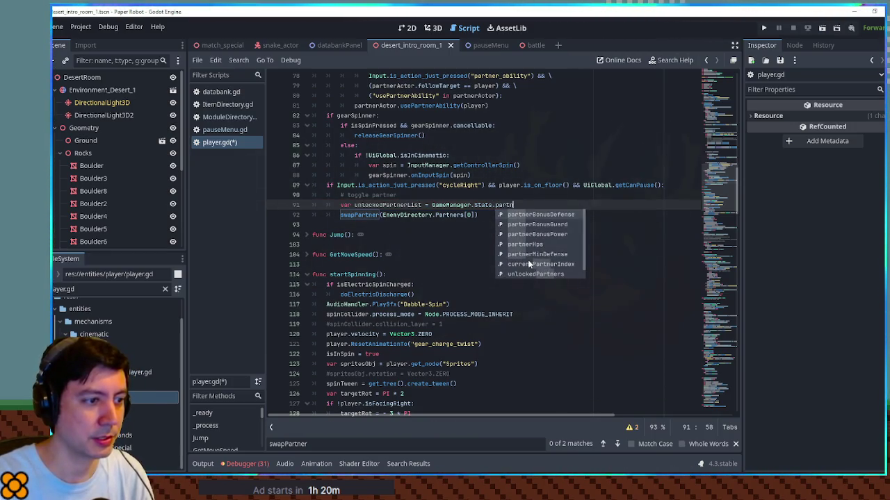
click(530, 273)
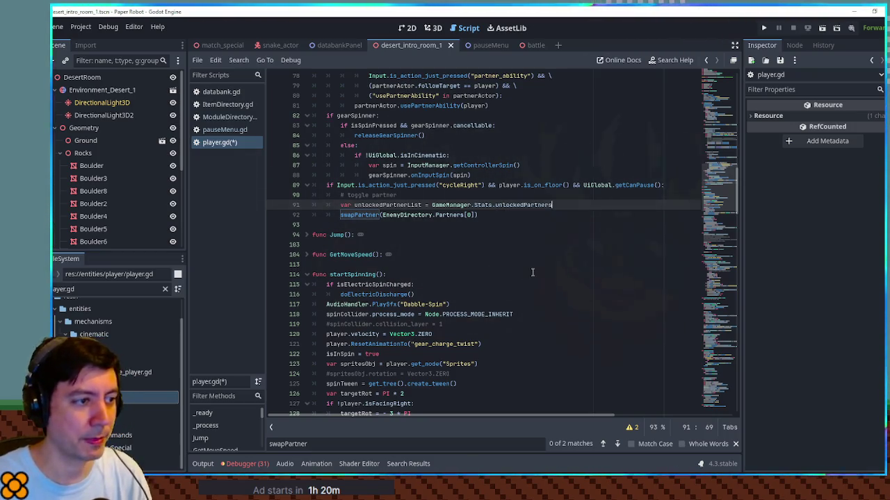
ctrl+click(480, 205)
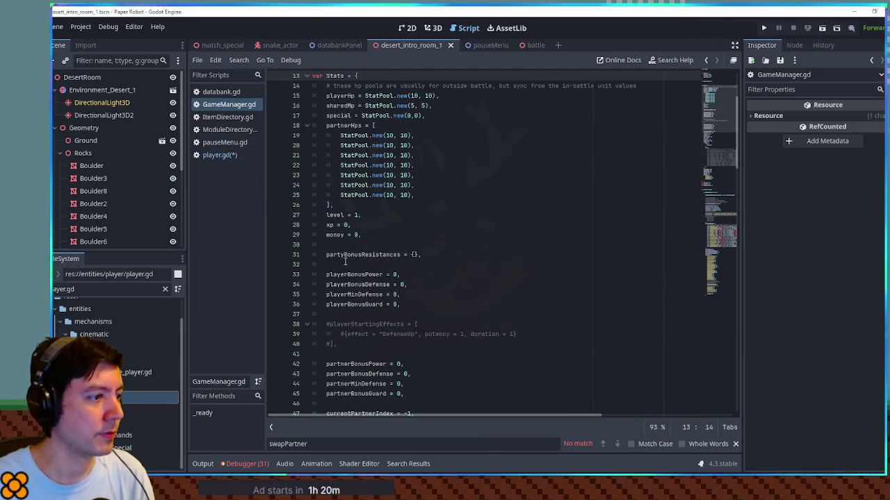
Find unlockedPartners on line 48 and its debug value [0, 1, 2], then return to player.gd line 91
scroll(357, 266, down, 5)
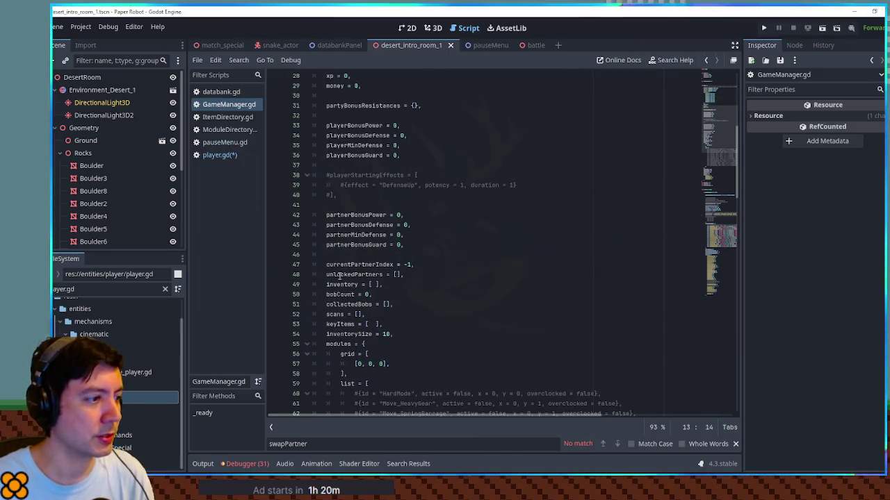
double_click(340, 274)
key(ctrl+f)
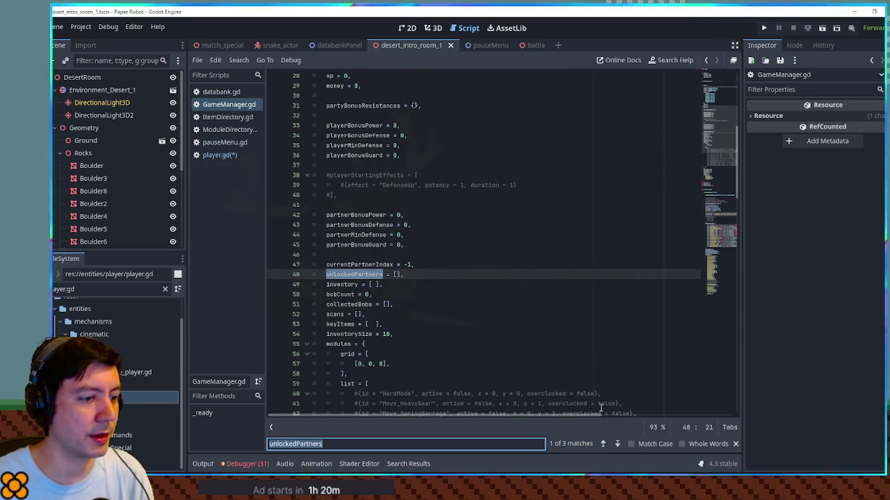
key(Return)
click(462, 244)
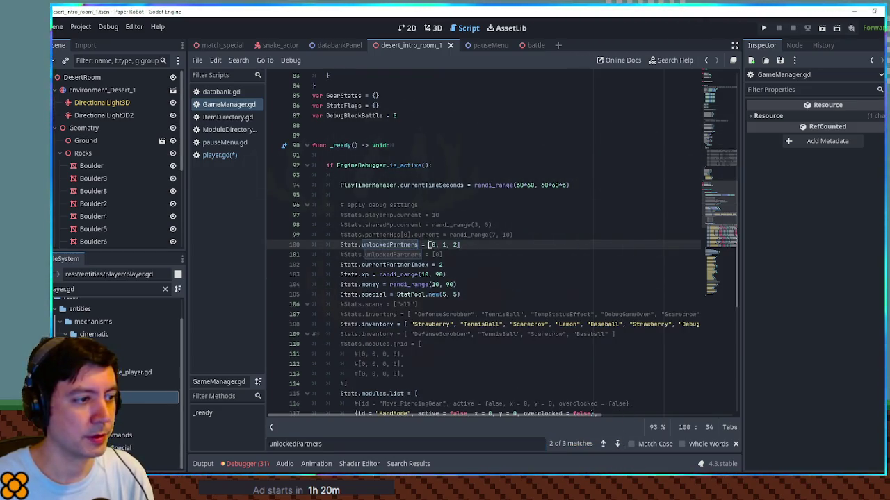
click(211, 154)
click(485, 205)
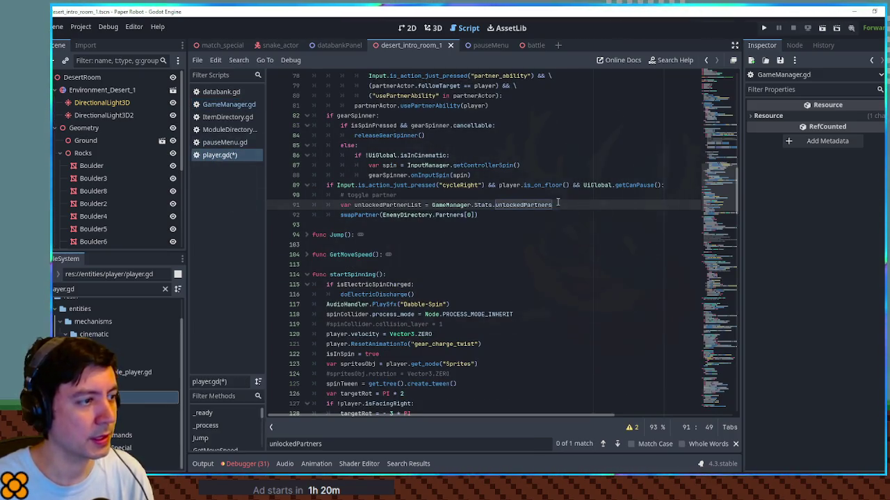
Add 'var currentUnlockIndex = unlockedPartnerList.find(GameManager.Stats.currentPartnerIndex)' and begin 'if currentUnlockIndex > -1:'
key(Return)
text(va)
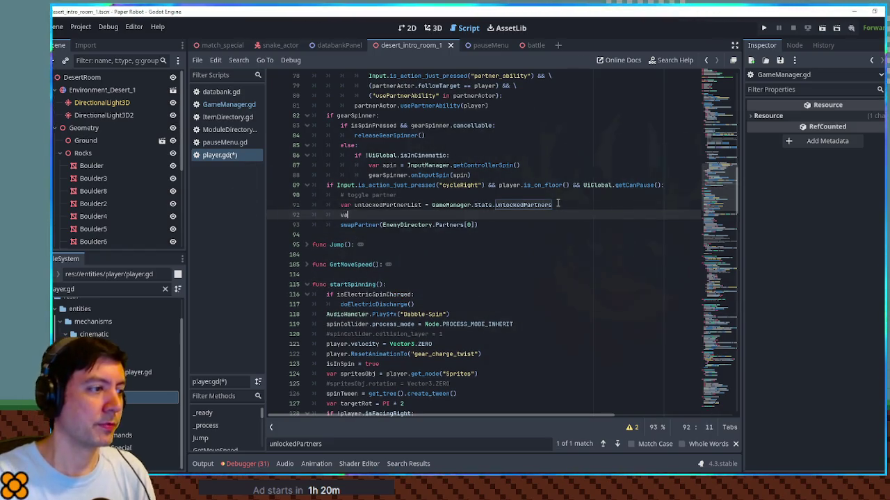
text(r currentU)
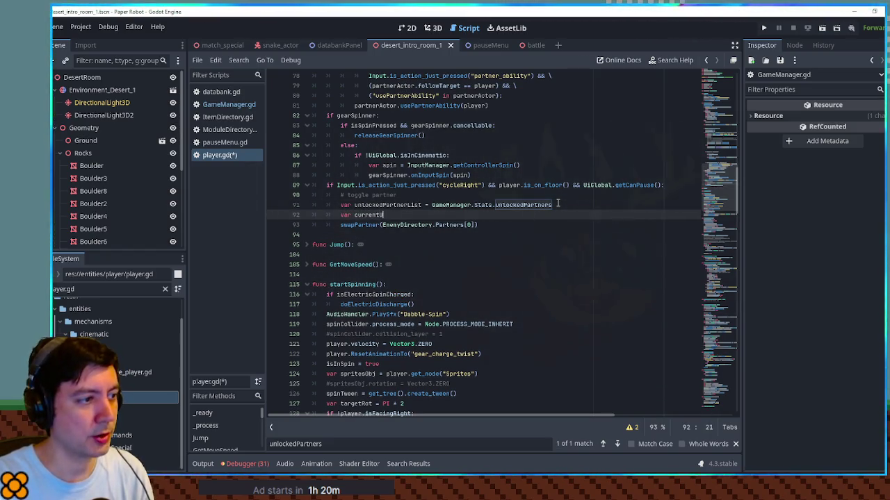
text(nlockIndex)
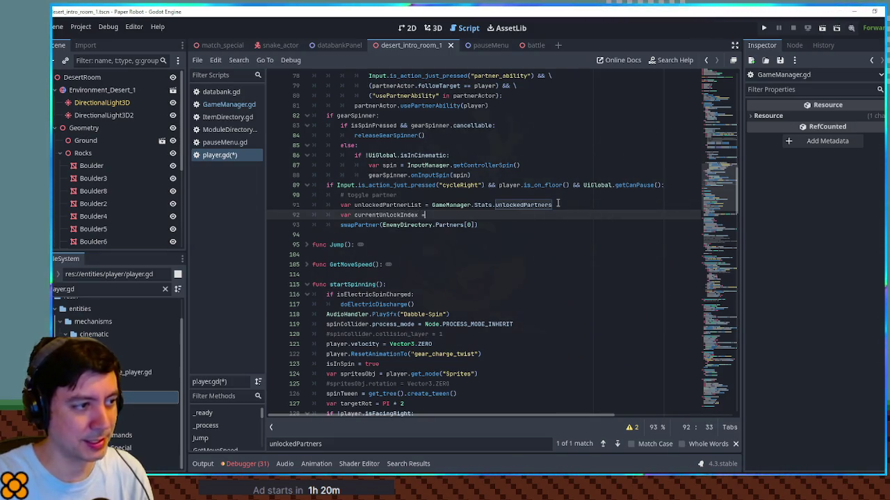
text( = )
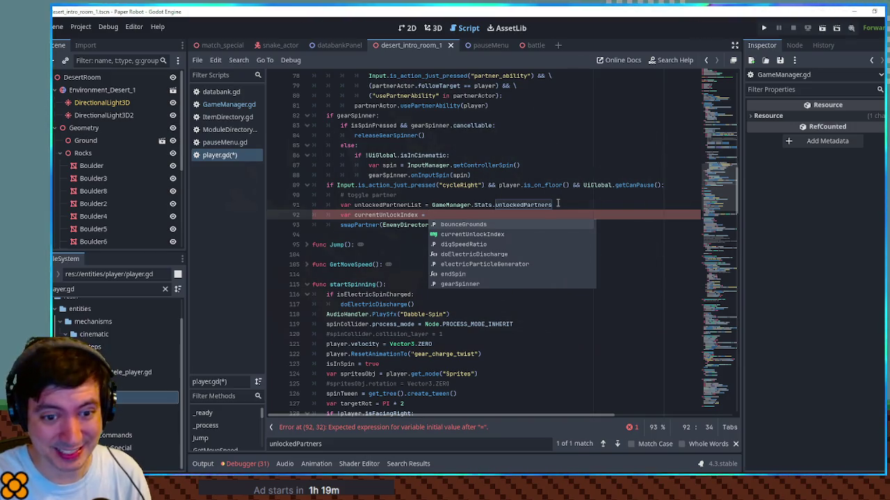
text(u)
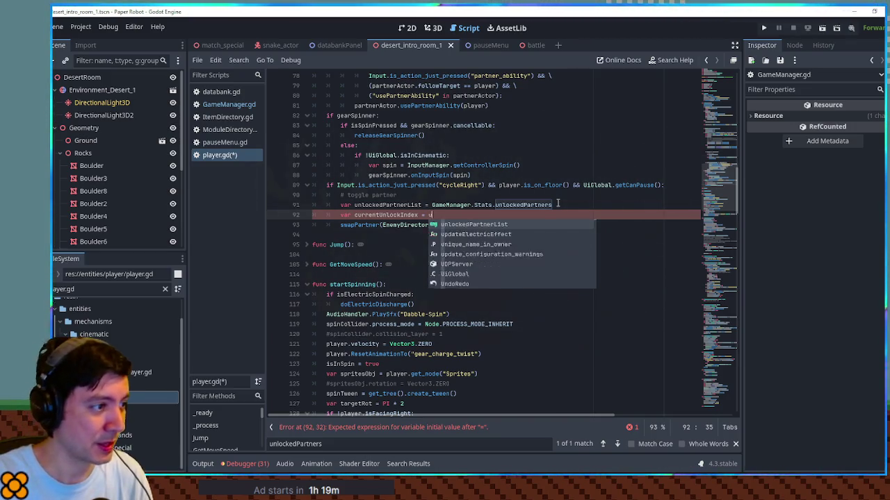
text(nlockedPartnerList.find(GameManager.Stats.currentPartnerIndex)
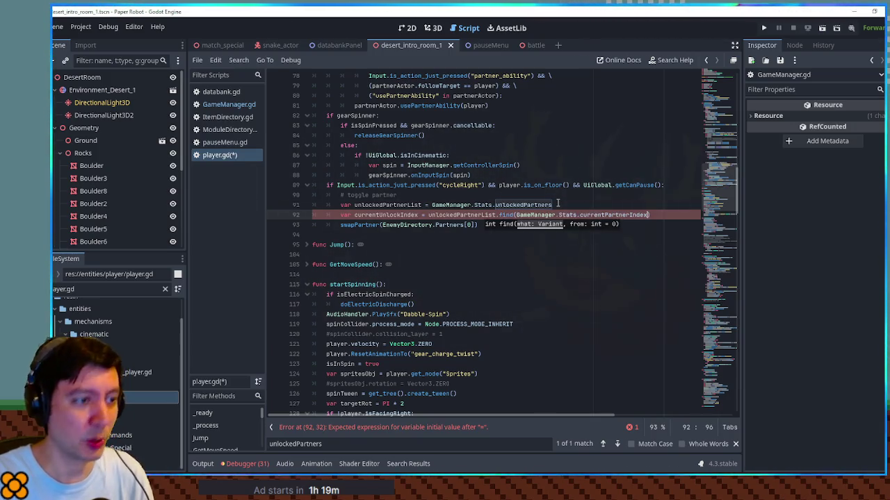
text())
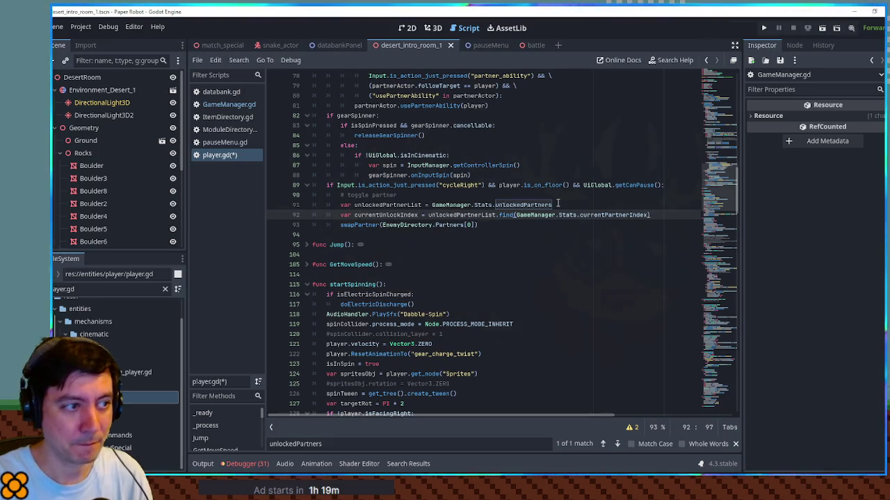
key(Return)
text(if current)
key(Return)
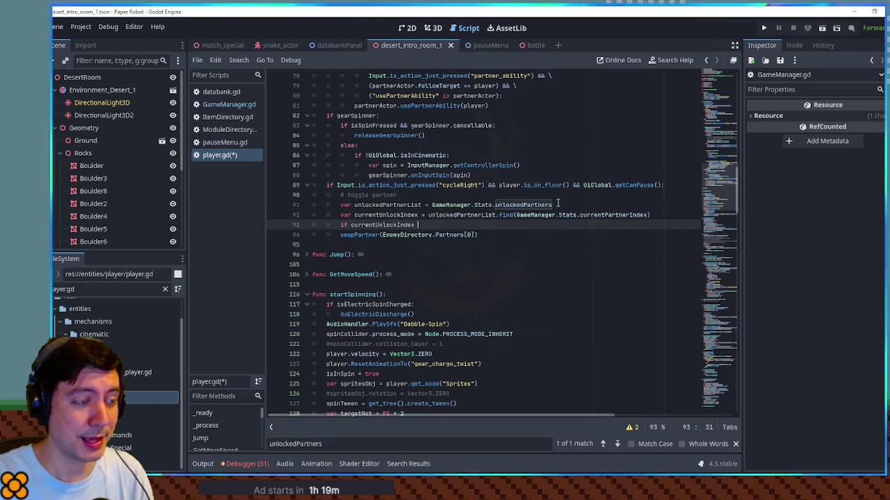
text(> -1:)
key(Return)
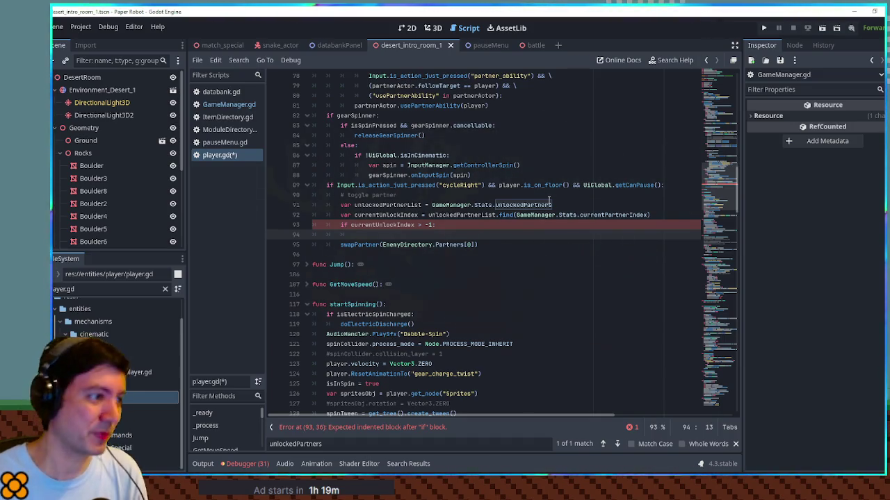
Write 'var newUnlockIndex = posmod(currentUnlockIndex + 1, unlockedPartnerList.size())' on line 94
double_click(371, 225)
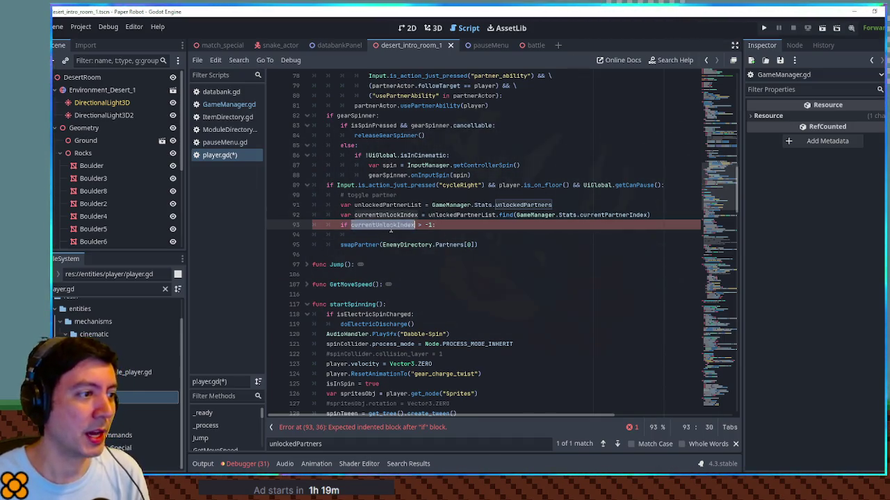
click(390, 235)
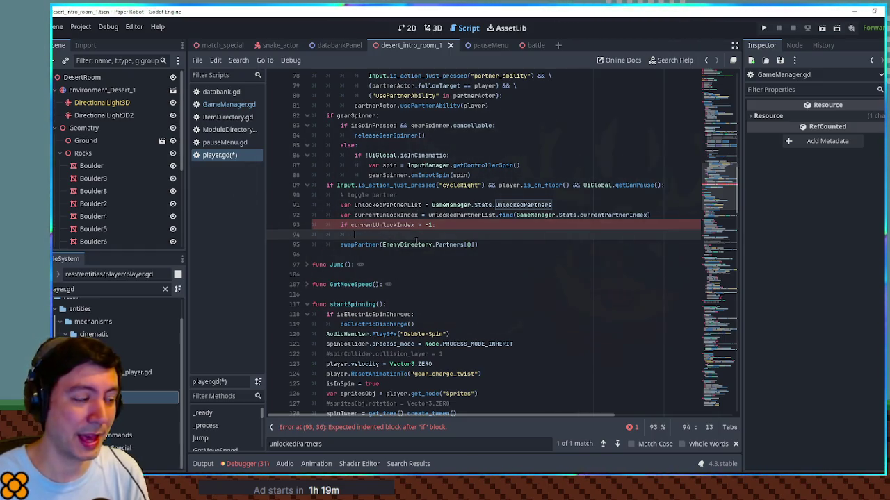
text(var newUnlock)
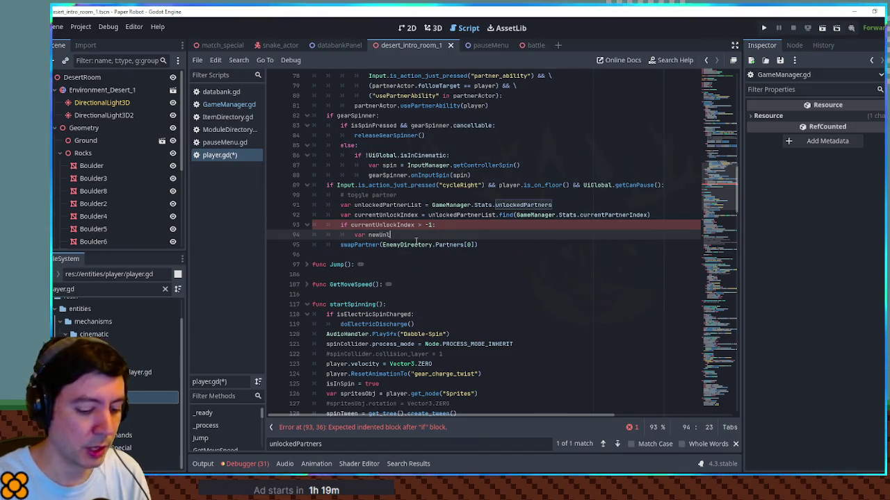
text(Index = )
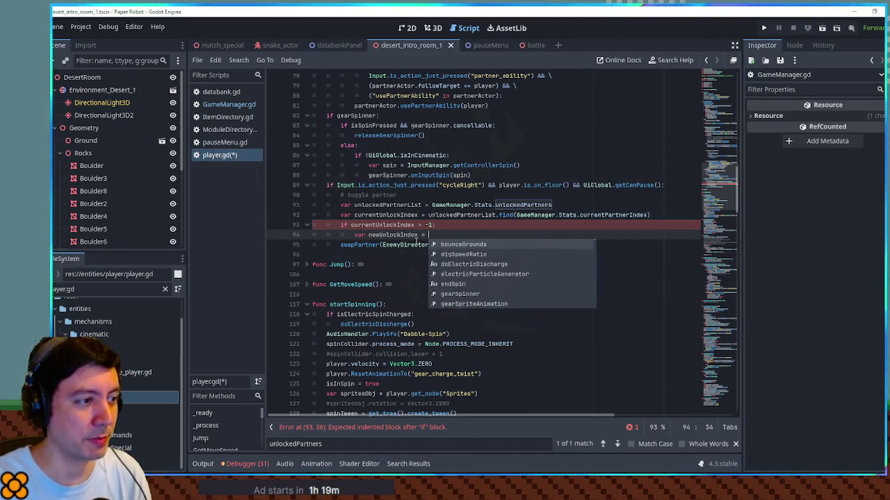
text(posmod(currentUnlockIndex + 1,)
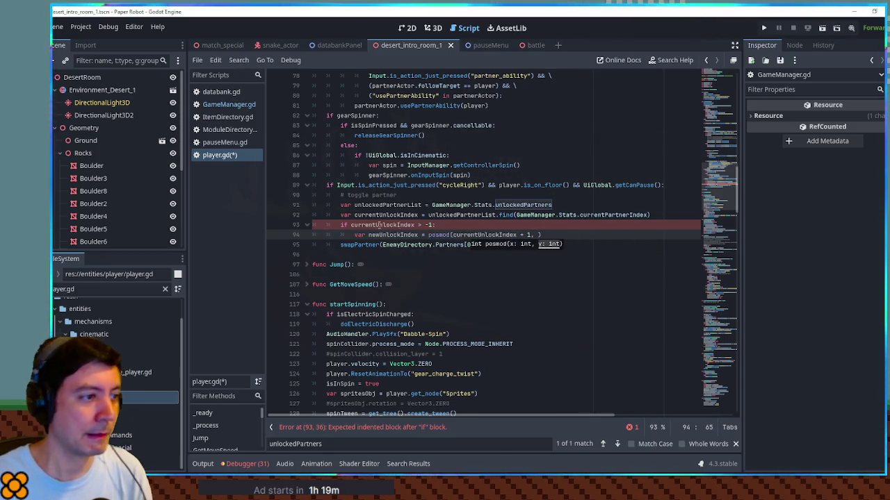
ctrl+click(461, 212)
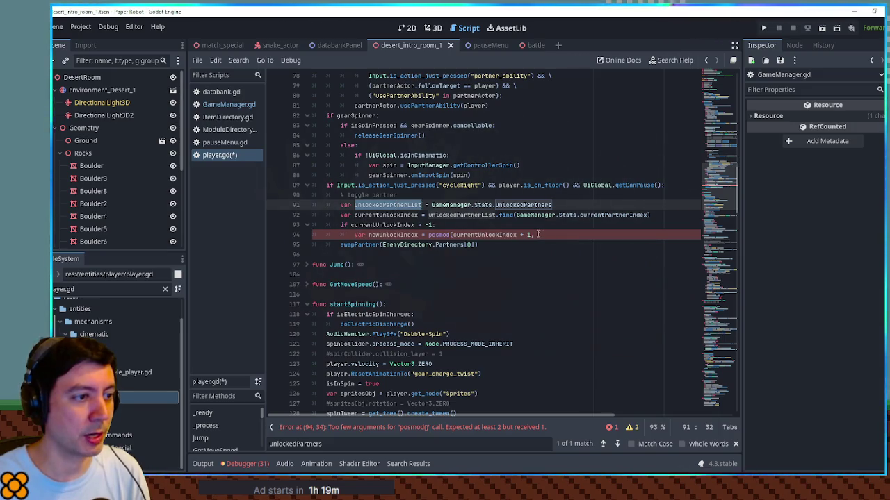
click(537, 235)
text(unlockedPartnerList)
text(size()))
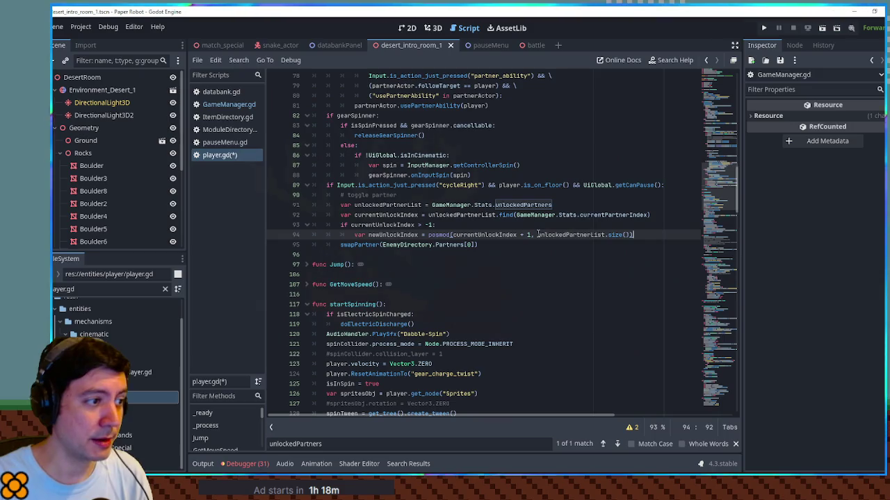
Open a blank line below the posmod line and begin an 'if newUnlockIndex' statement
key(Down)
key(Home)
key(End)
key(Up)
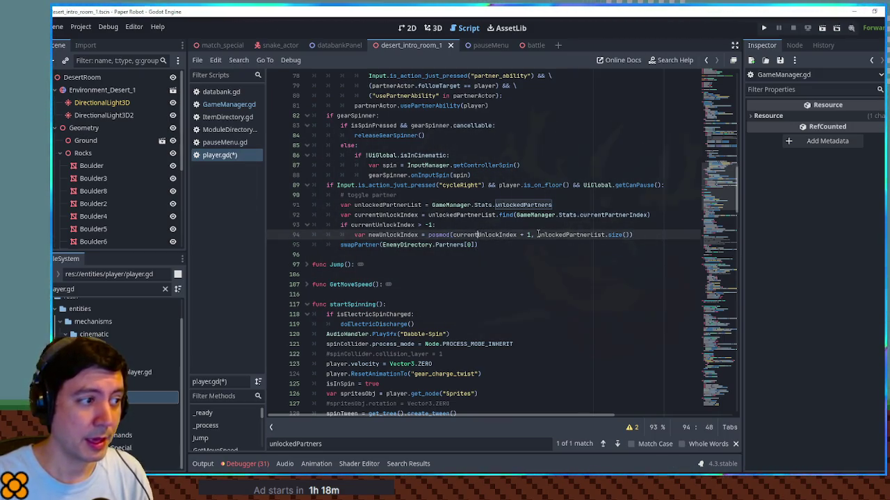
key(End)
key(Return)
text(f )
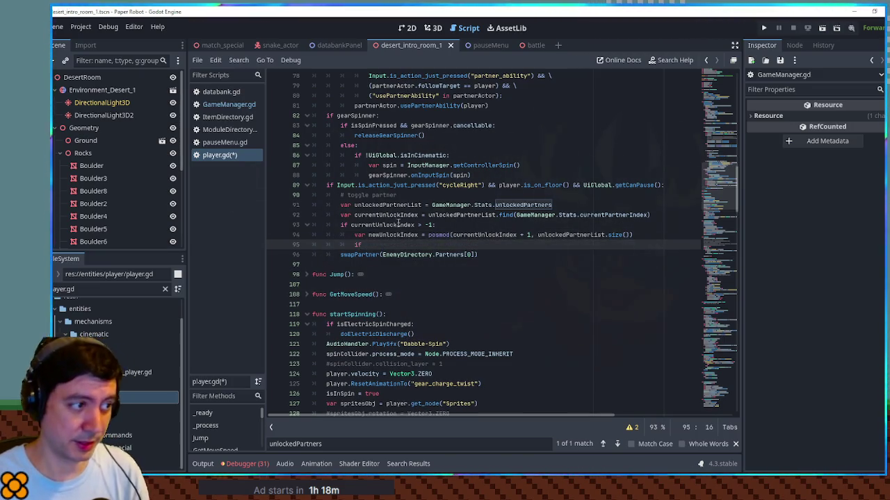
text(newUnlockIndex)
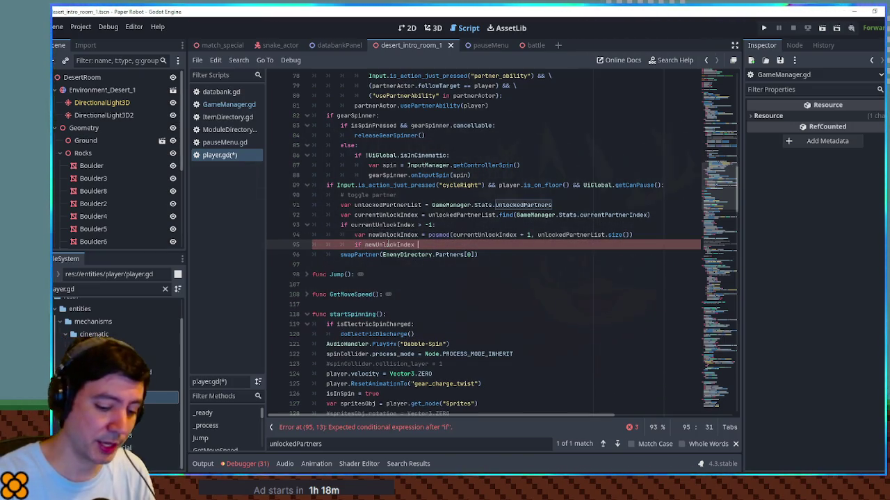
Drop the unfinished if line and extend line 93's condition with '&& unlockedPartnerList.size() > 1:'
key(ctrl+BackSpace)
key(ctrl+BackSpace)
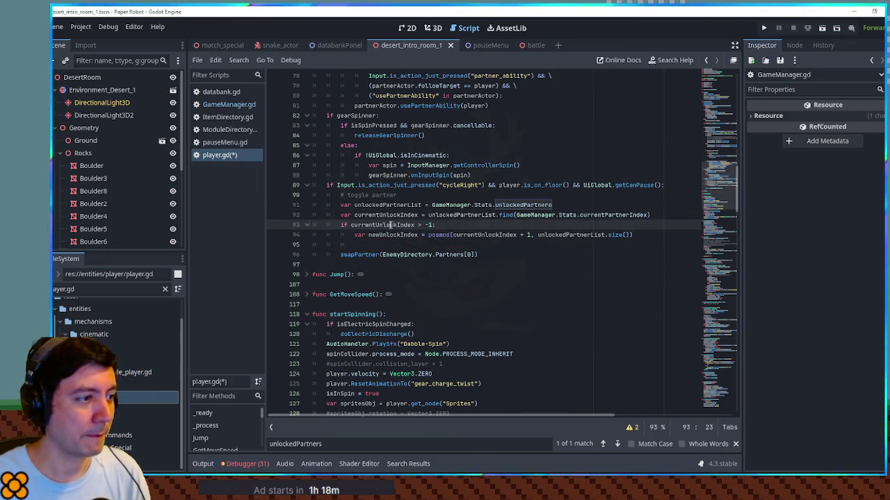
double_click(393, 224)
double_click(389, 203)
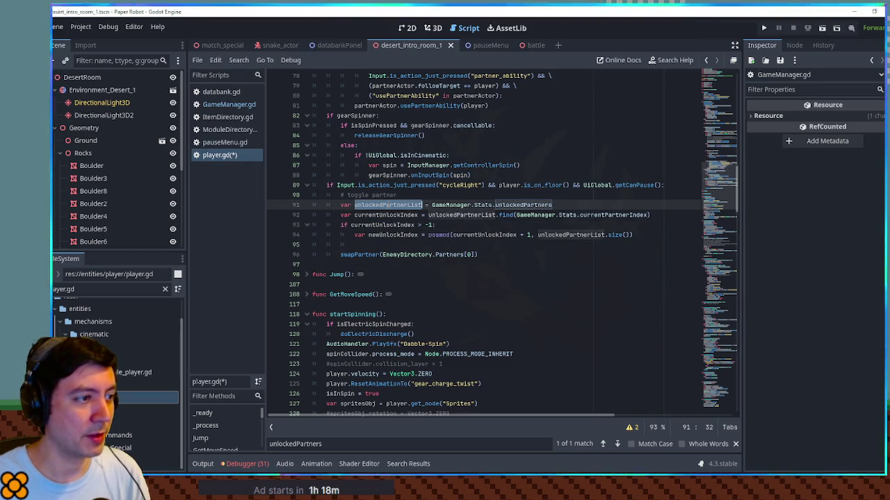
click(431, 225)
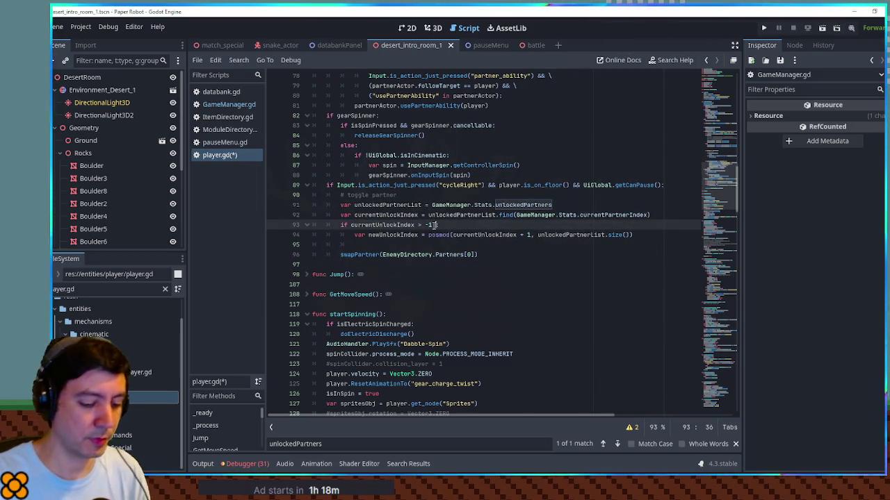
text(&& unlockedPartnerList.s)
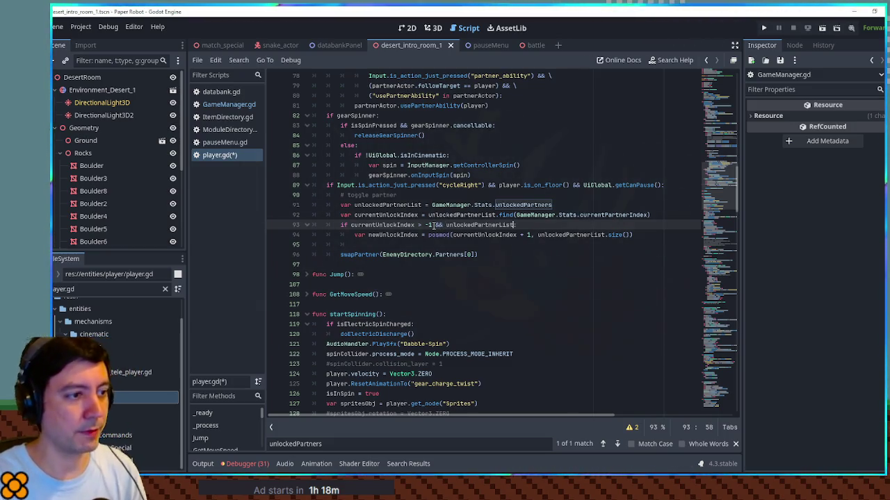
text(ize() > 1:)
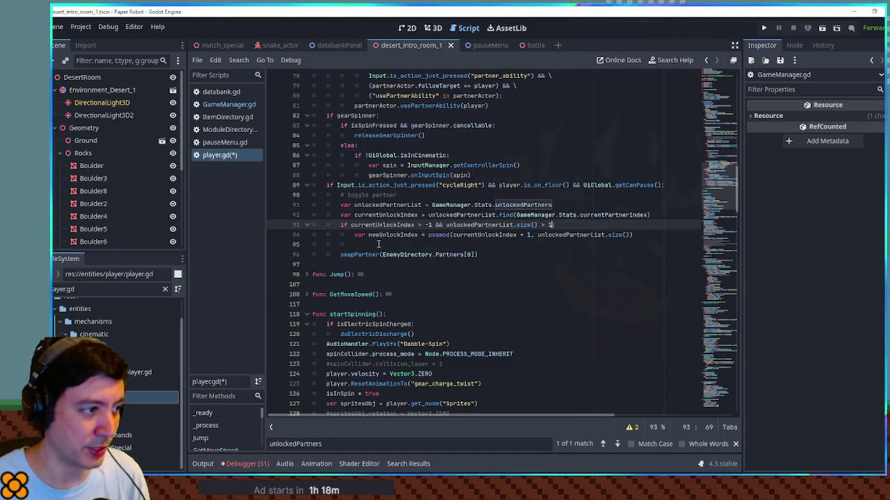
Remove the blank line and indent the swapPartner call inside the new if block
click(343, 254)
key(Tab)
key(Up)
key(Delete)
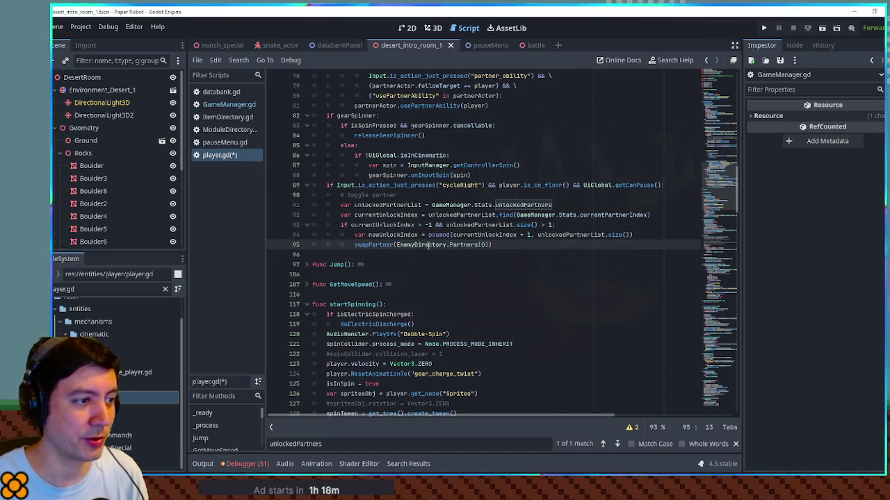
click(393, 236)
Add 'var newPartnerIndex = unlockedPartnerList[newUnlockIndex]' below the newUnlockIndex line
double_click(482, 245)
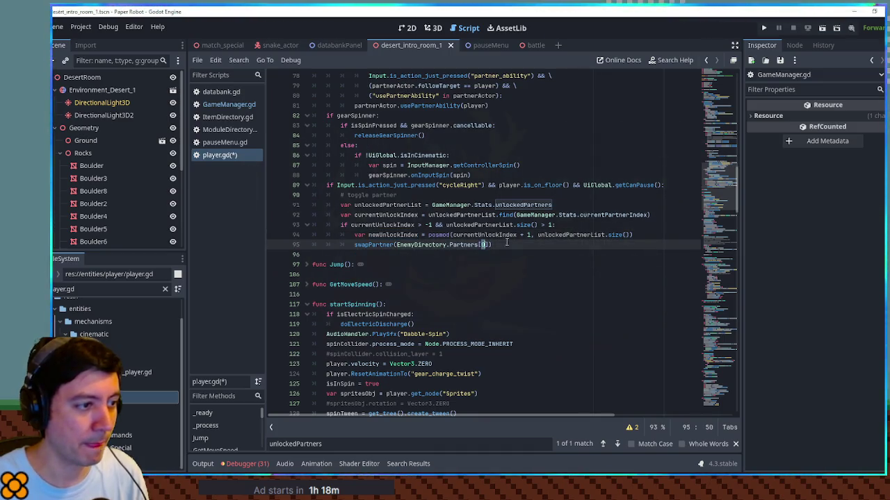
double_click(394, 234)
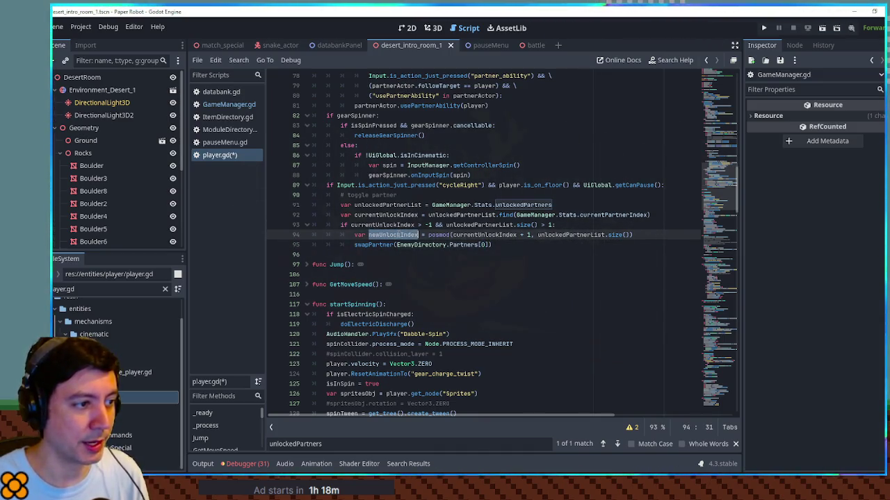
click(671, 235)
key(Return)
text(var)
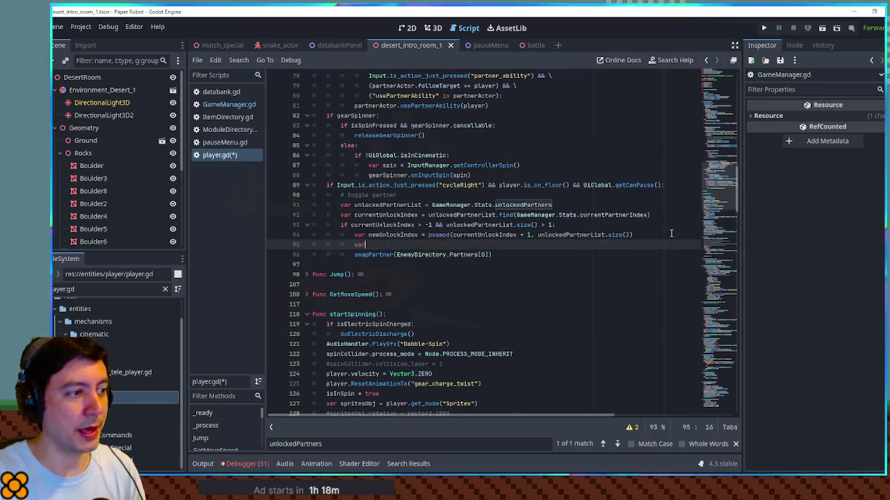
text( newPartnerI)
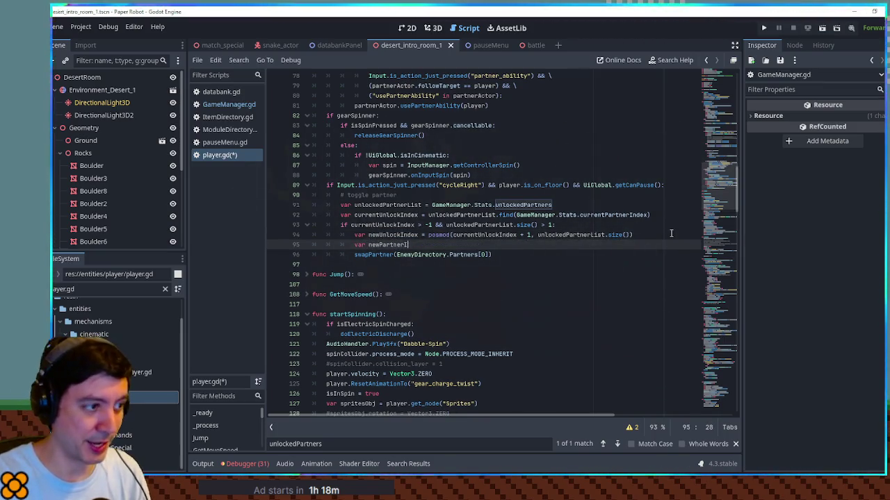
text(ndex = unl)
key(Return)
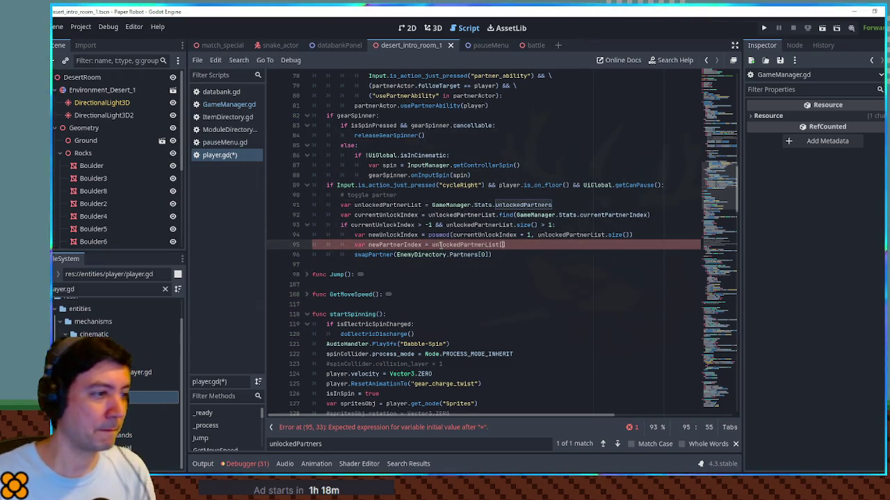
click(499, 244)
text(newUnlockIndex)
Pass newPartnerIndex into swapPartner as Partners[newPartnerIndex] and save player.gd
double_click(487, 255)
text(newPartnerIndex)
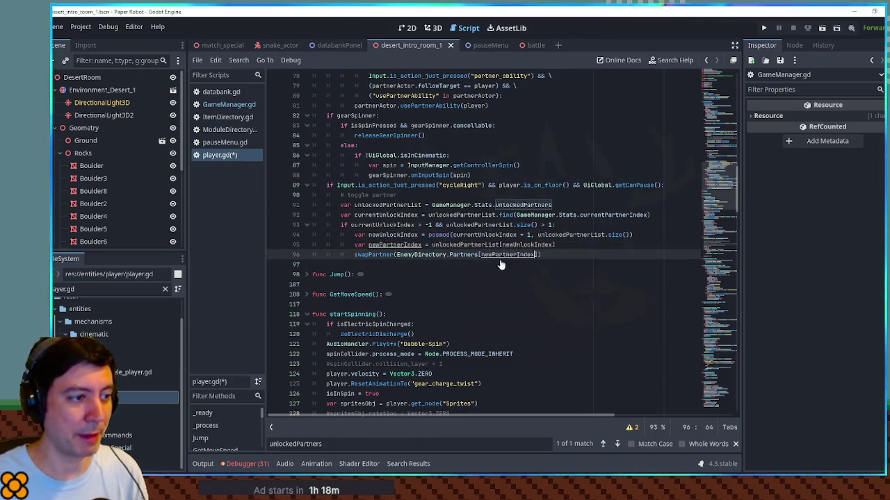
click(500, 264)
key(ctrl+s)
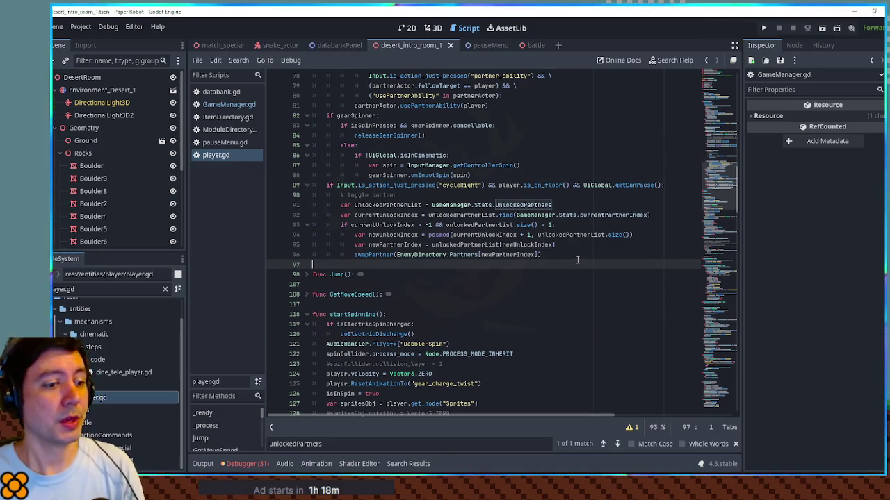
Test-run the game in the desert room to check partner swapping, then close it
key(F6)
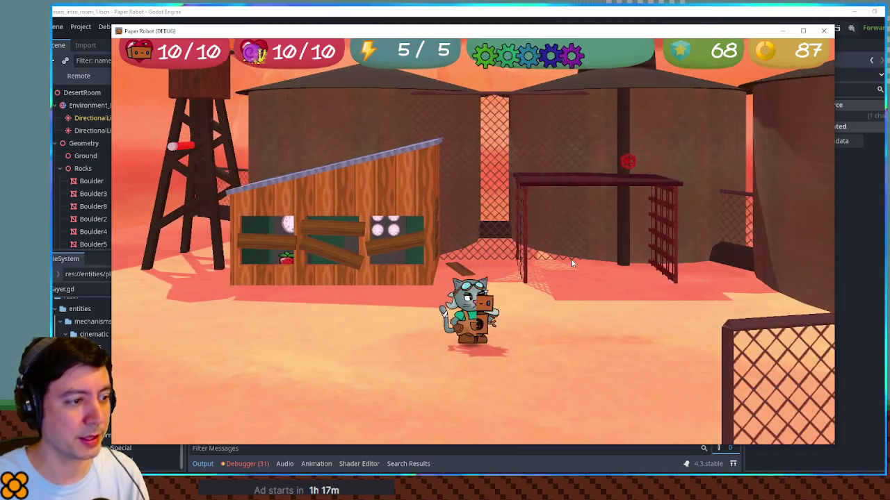
key(alt+F4)
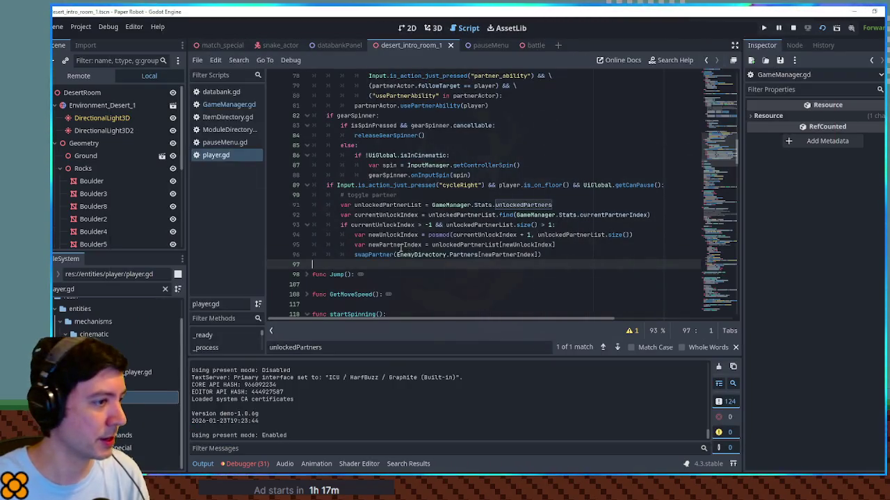
double_click(404, 238)
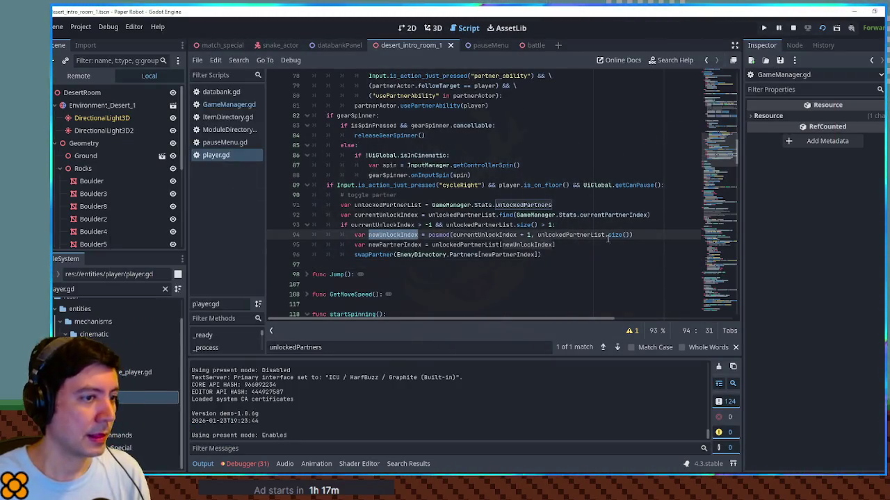
key(End)
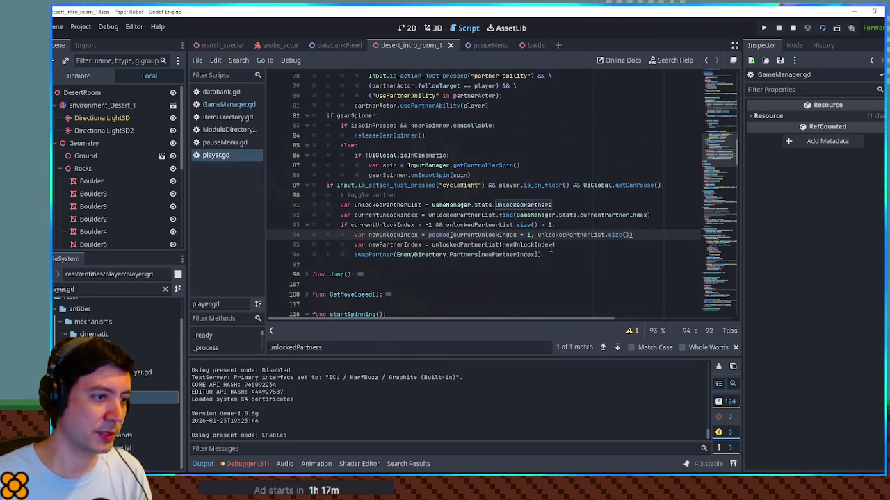
Start a 'print(' debug line after the newPartnerIndex line
click(568, 246)
key(Return)
text(prin)
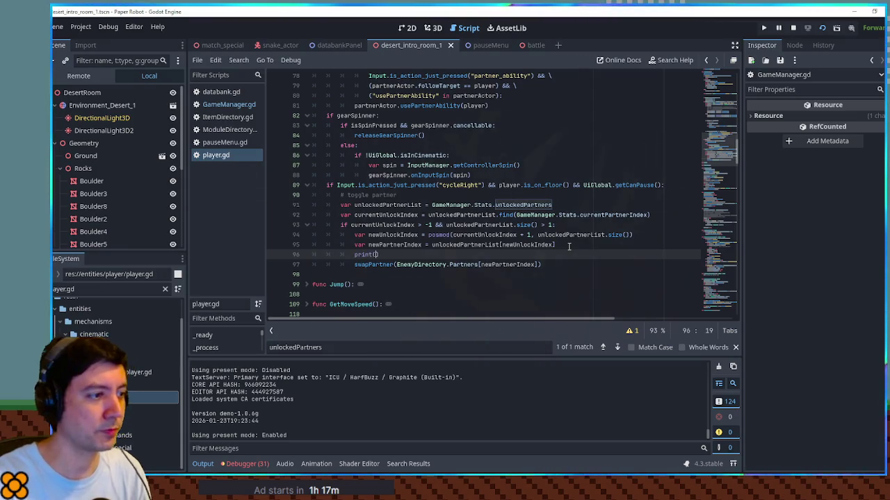
text(t()
Print unlockedPartnerList and run the game, showing [0, 1, 2] in the output
double_click(393, 207)
key(ctrl+c)
click(376, 254)
key(ctrl+v)
key(ctrl+s)
key(F5)
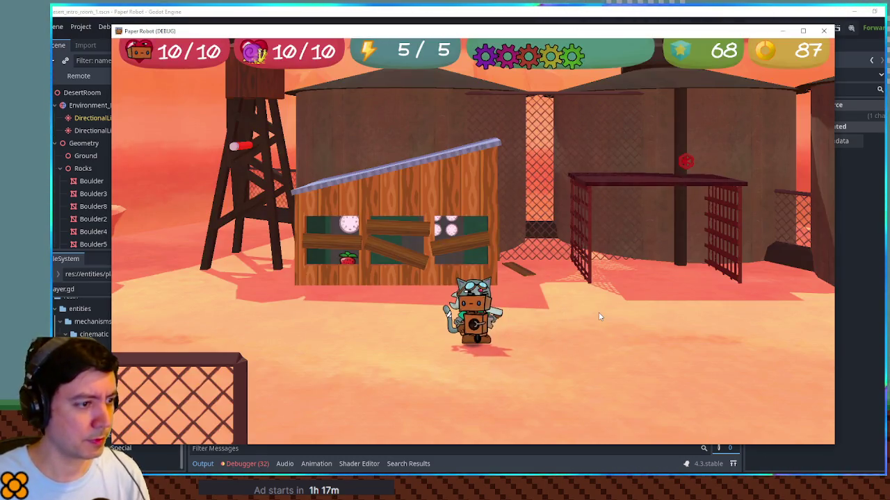
key(F8)
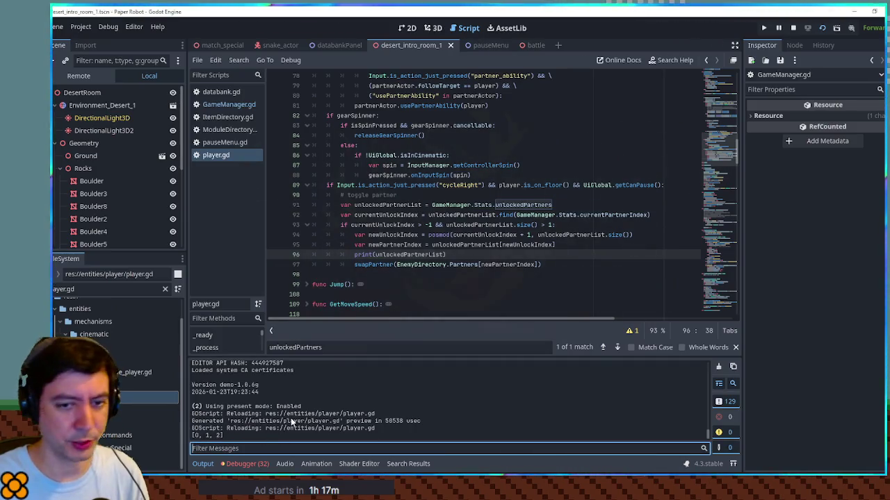
Change the print to currentUnlockIndex and run again, showing 2 in the output
double_click(385, 215)
key(ctrl+c)
double_click(410, 254)
key(ctrl+v)
key(F5)
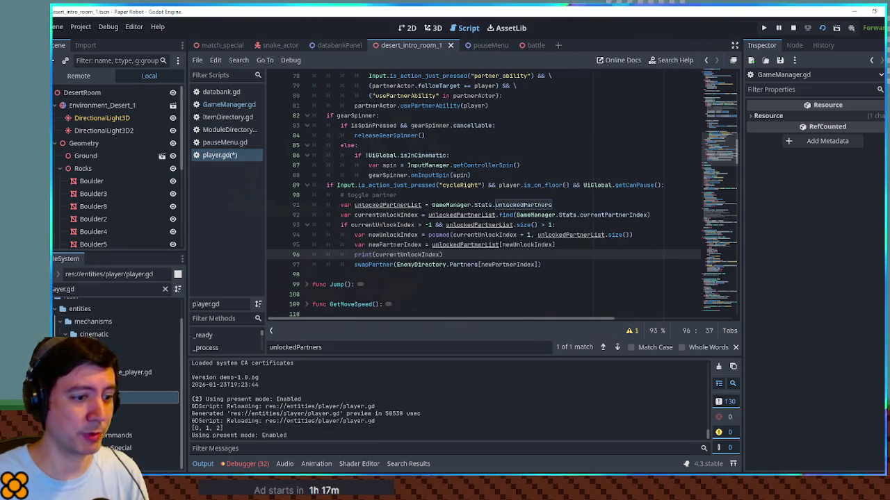
key(F8)
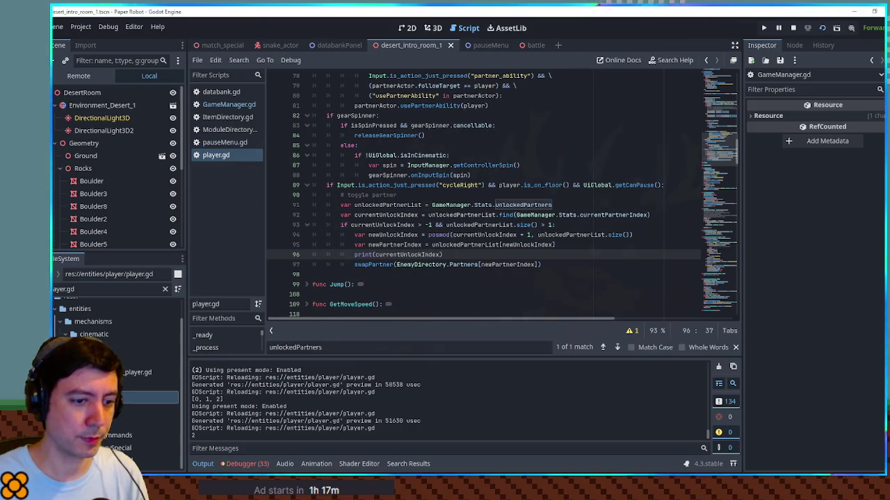
key(F8)
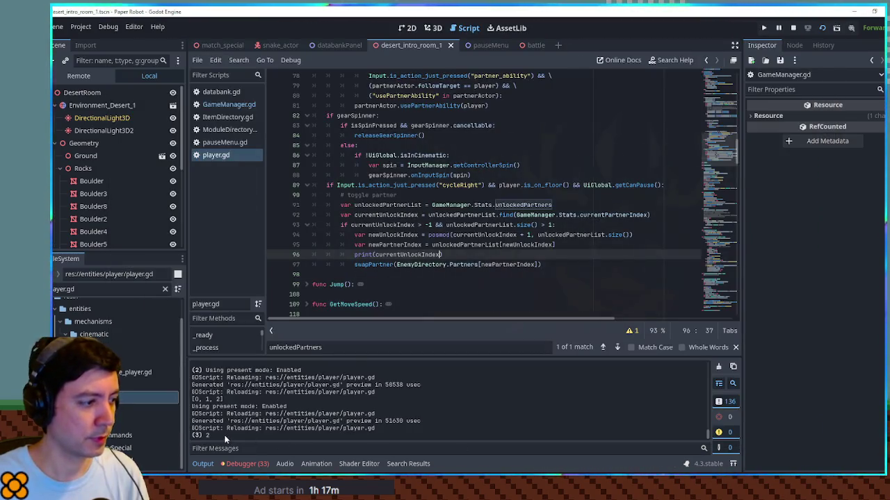
Review currentUnlockIndex and currentPartnerIndex uses, then jump to the swapPartner function definition
double_click(421, 254)
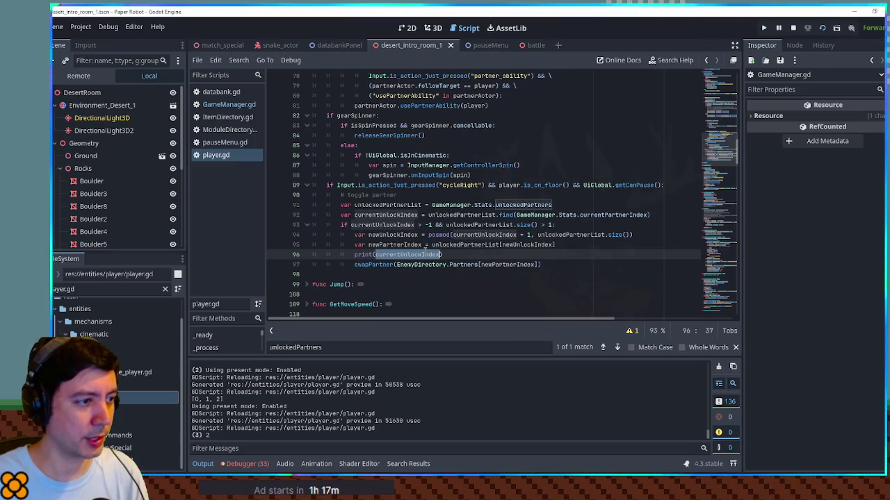
double_click(458, 215)
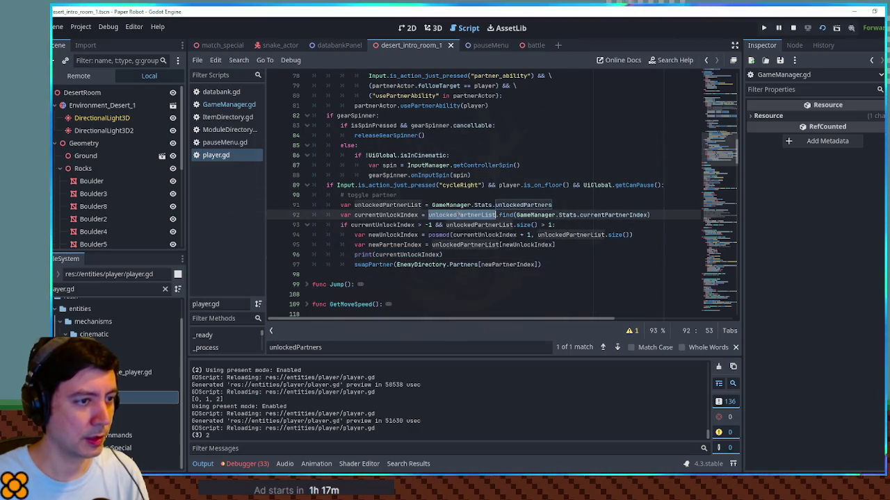
double_click(621, 215)
shift+click(515, 215)
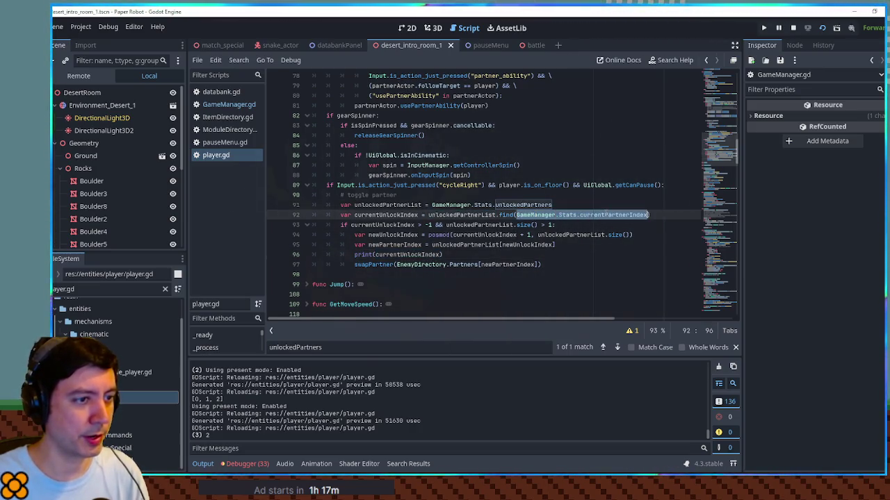
double_click(410, 255)
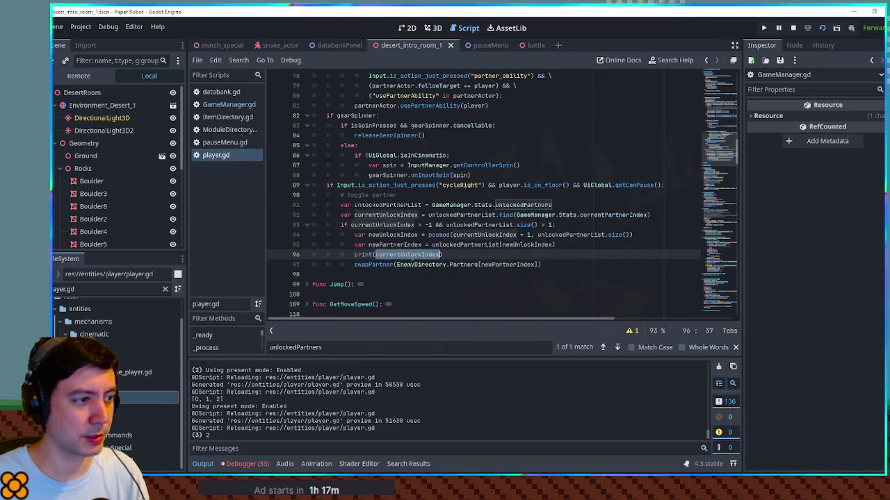
ctrl+click(368, 265)
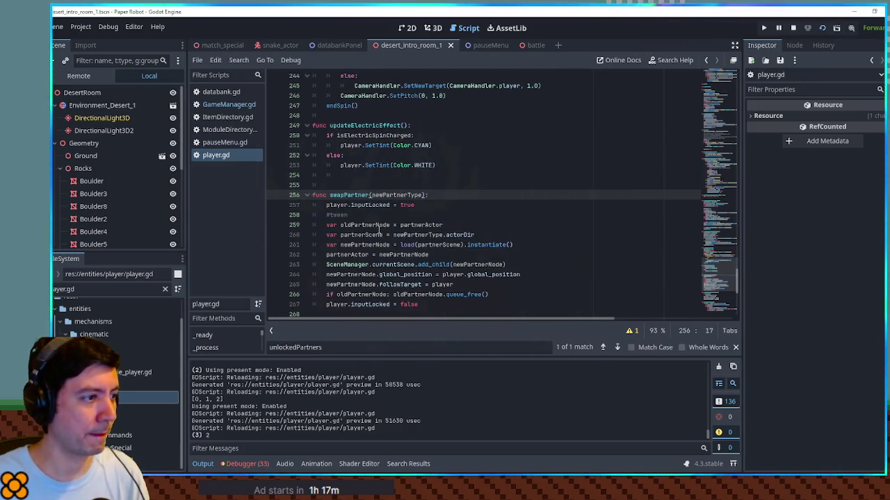
In pauseMenu.gd, find the currentPartnerIndex assignment on line 393, just before the swapPartner call
scroll(378, 230, down, 1)
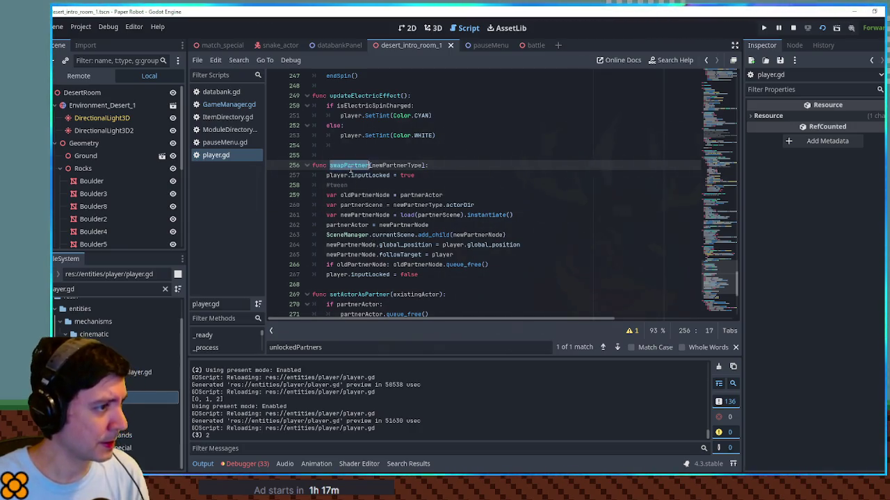
click(221, 142)
key(ctrl+f)
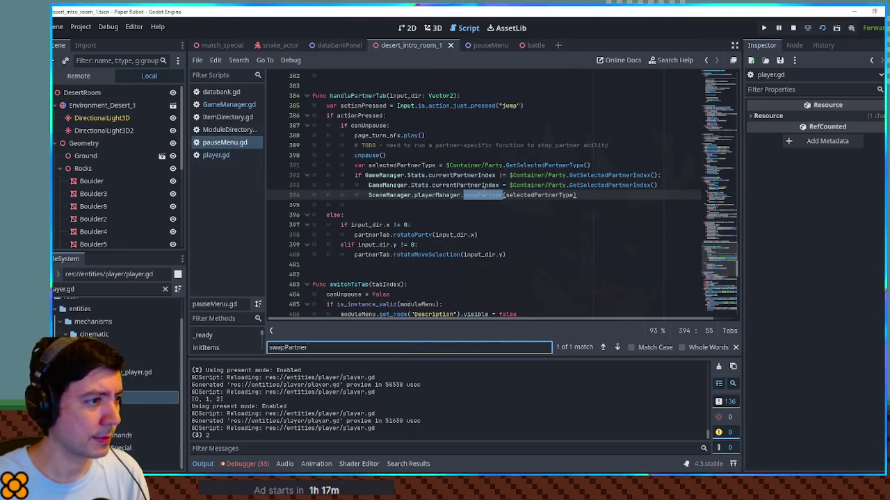
drag(368, 186, 499, 185)
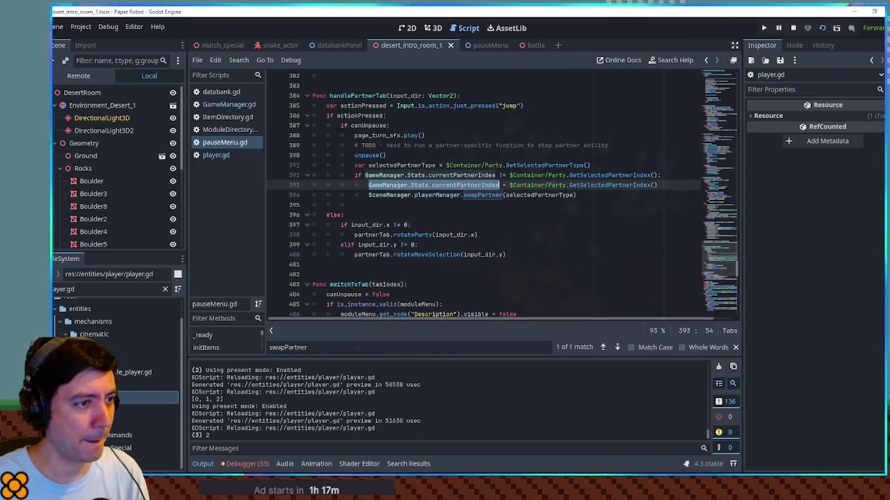
double_click(551, 195)
drag(368, 186, 499, 186)
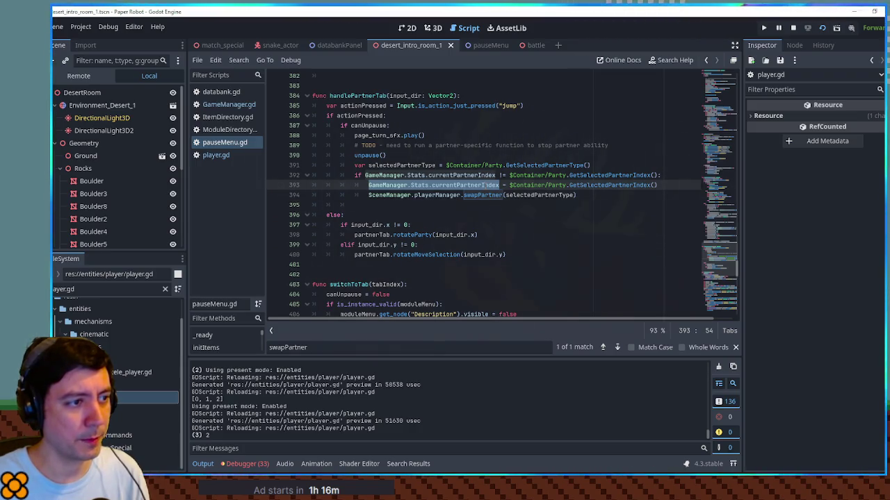
Delete line 393's assignment and the empty line, save pauseMenu.gd, and switch to player.gd
double_click(540, 195)
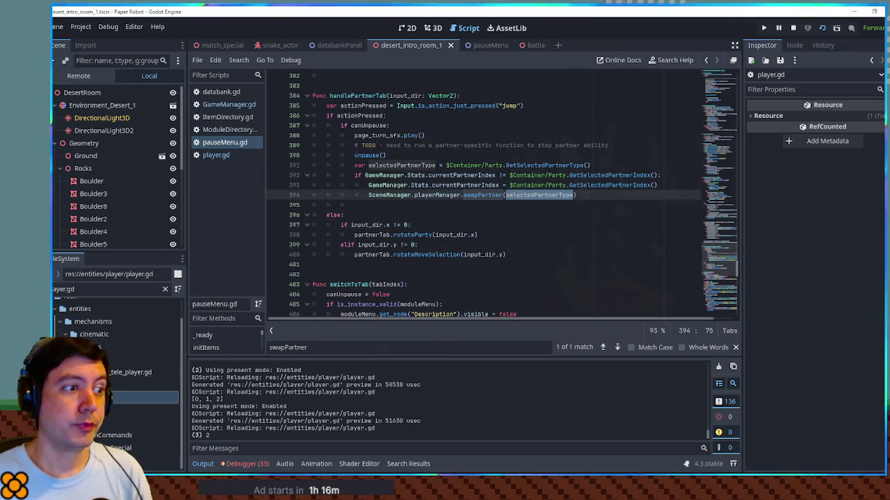
drag(368, 185, 499, 185)
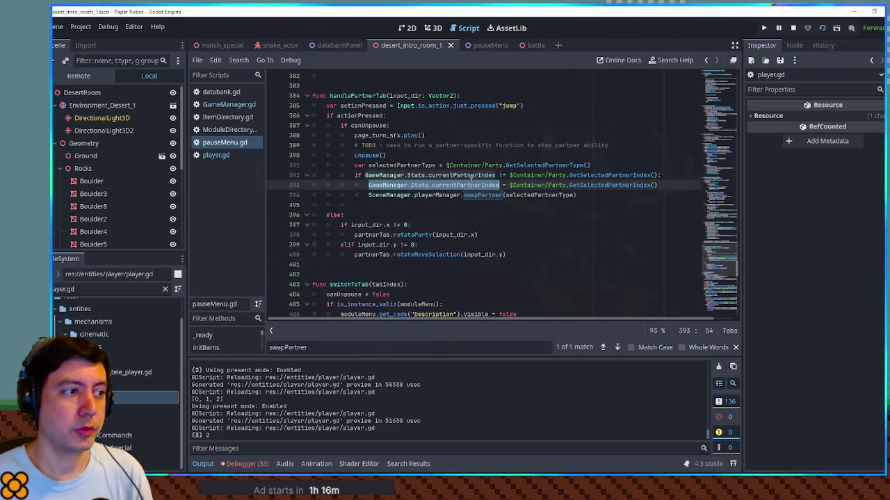
shift+click(663, 185)
key(BackSpace)
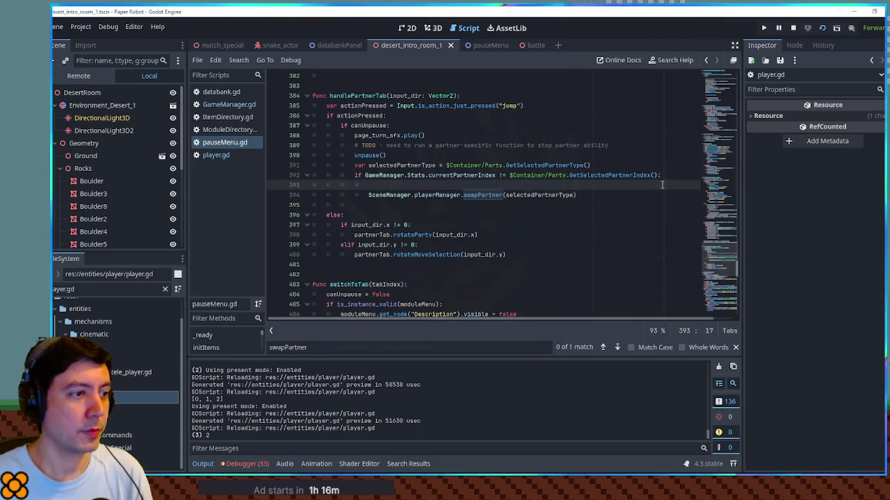
click(668, 181)
key(Delete)
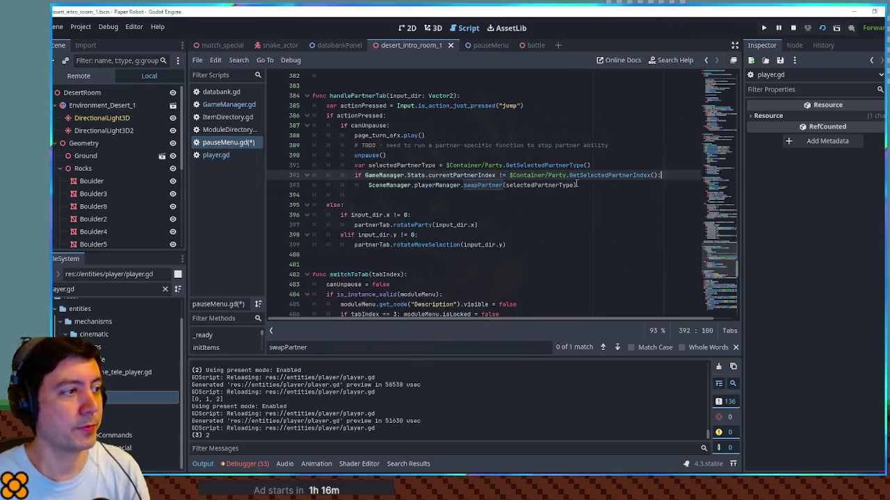
key(ctrl+s)
click(220, 156)
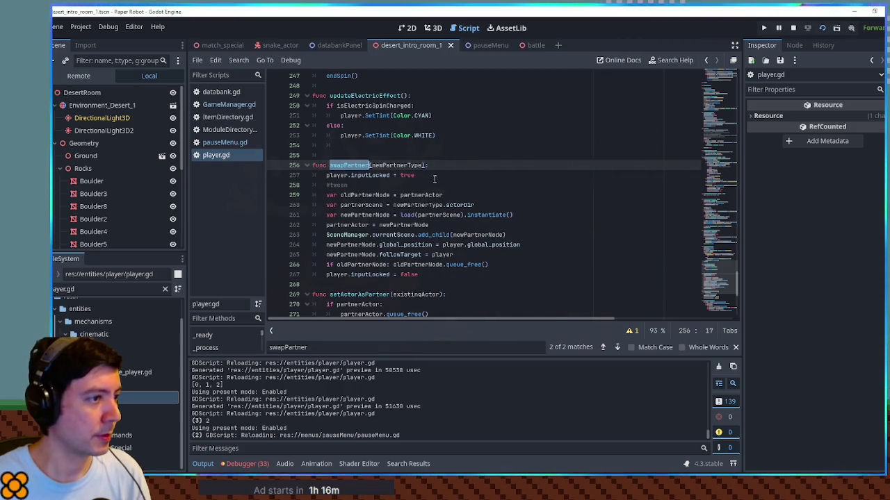
Paste the GameManager.Stats.currentPartnerIndex assignment on a new first line of swapPartner, with newPartnerType as its value
key(Return)
key(ctrl+v)
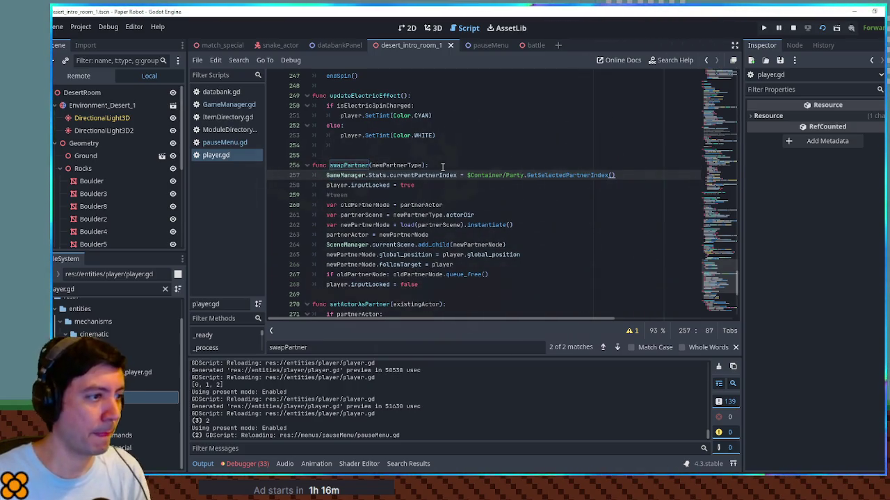
double_click(395, 161)
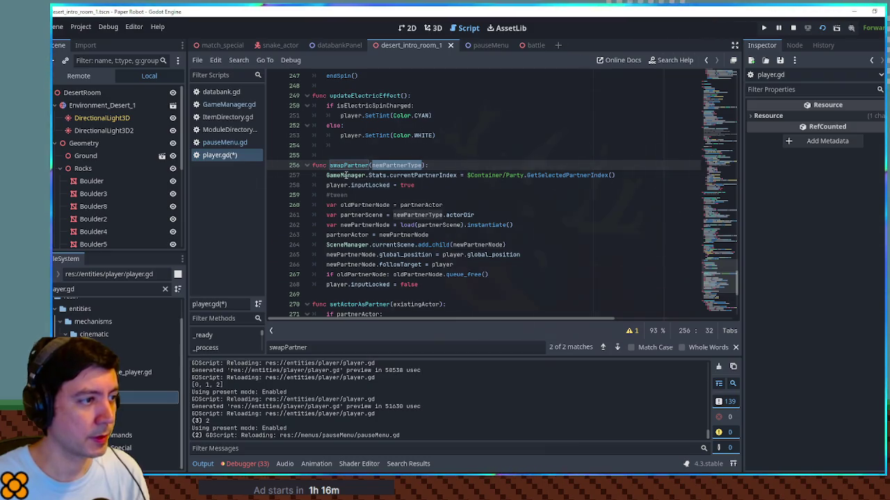
click(469, 176)
drag(539, 175, 611, 178)
key(ctrl+v)
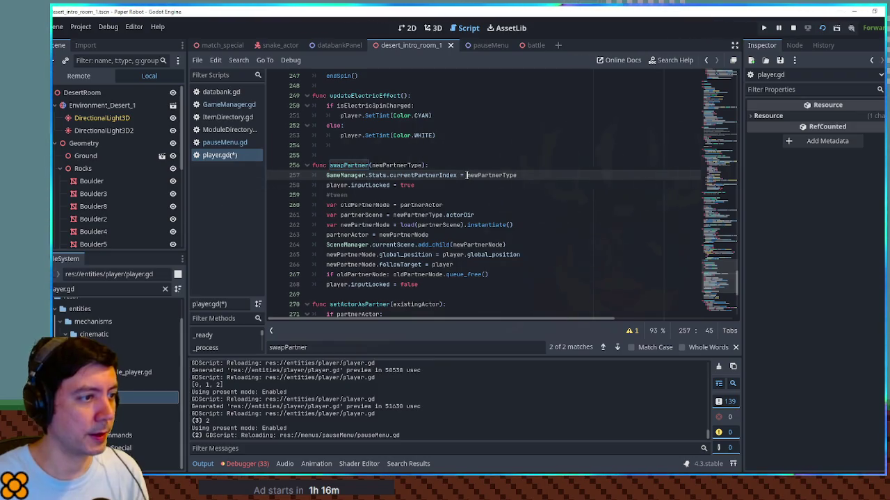
Change the value to EnemyDirectory.Partners.find(newPartnerType) and save player.gd
text([Enemy)
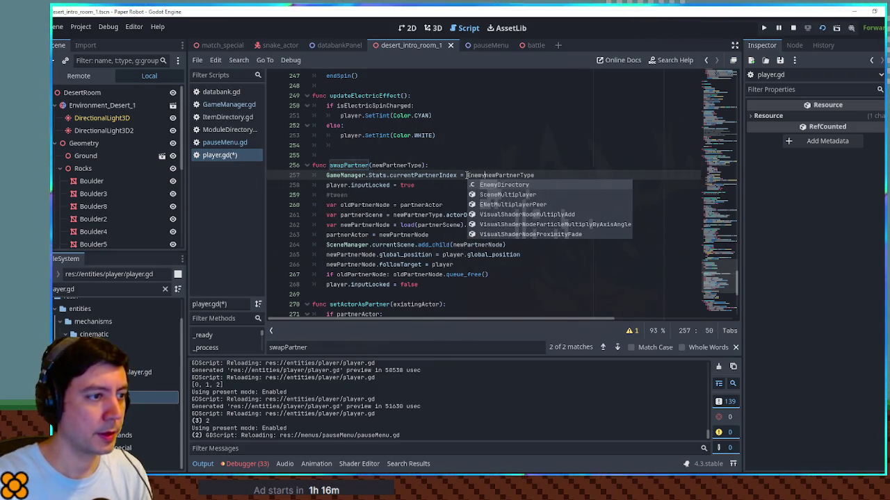
key(Tab)
key(Escape)
key(BackSpace)
key(Tab)
text(.P)
key(Tab)
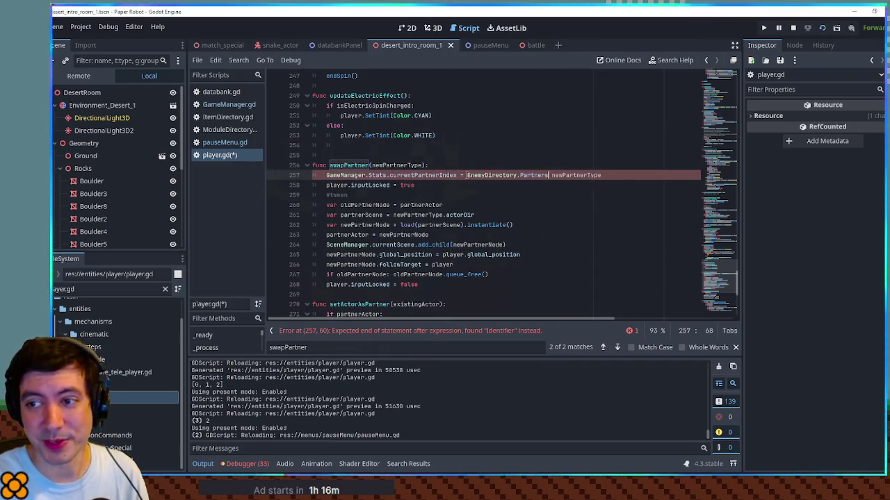
text(find()
key(End)
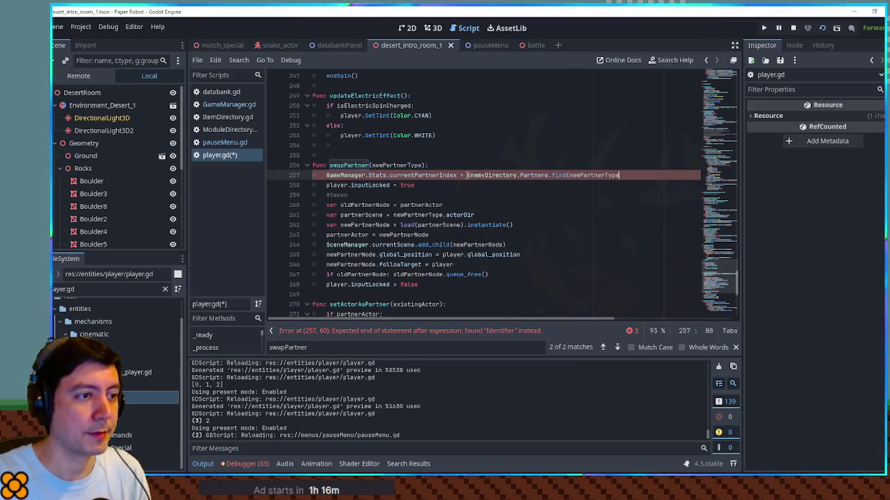
text())
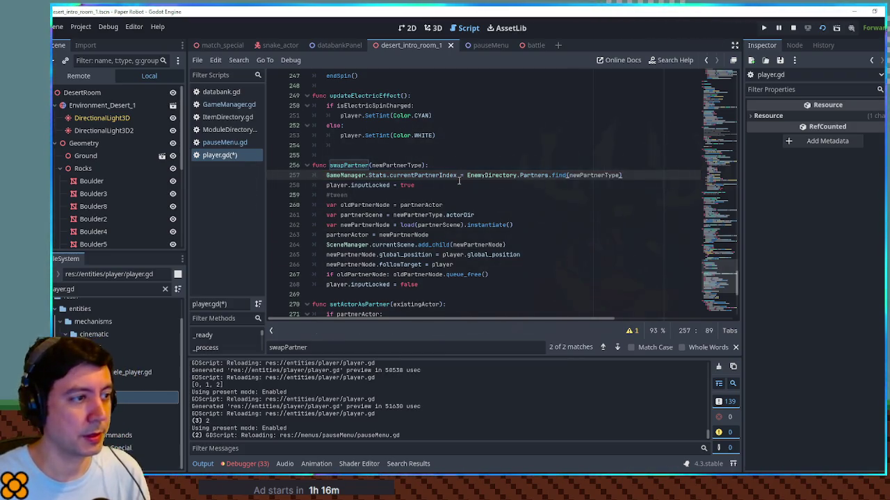
key(ctrl+s)
In the running game, cycle partners, swing onto the shed roof and fire the chameleon's tongue
key(alt+Tab)
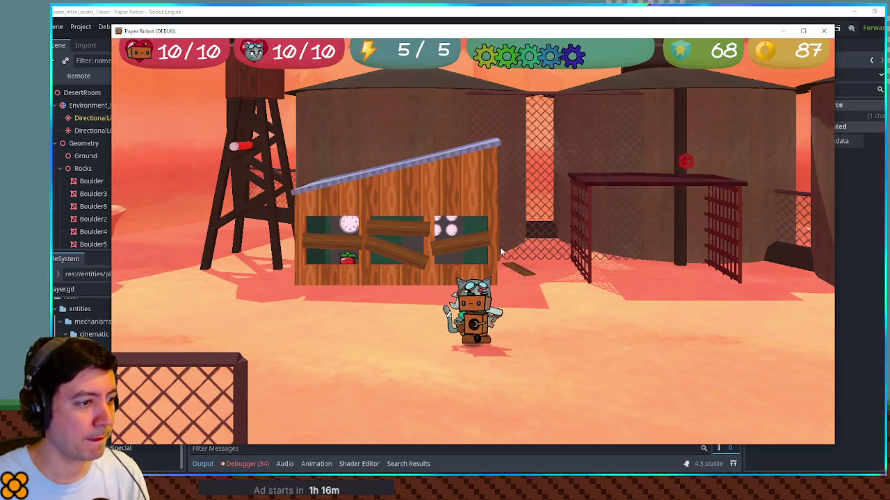
key(Left)
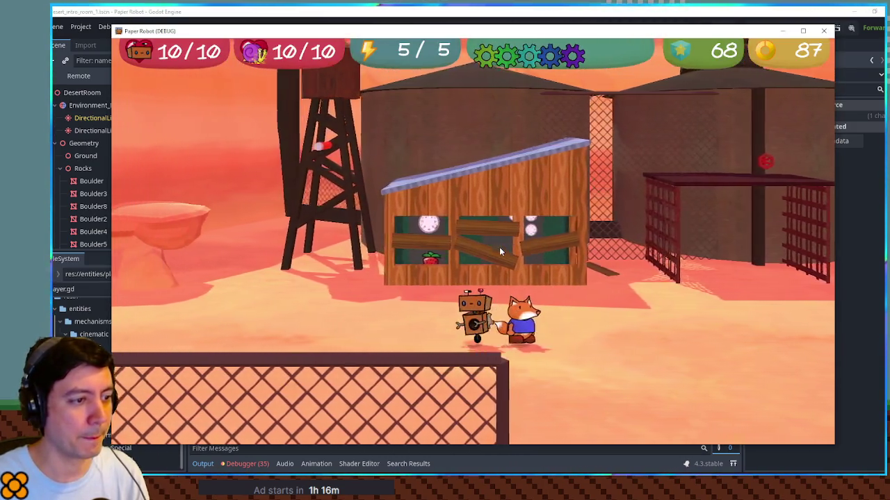
key(Down)
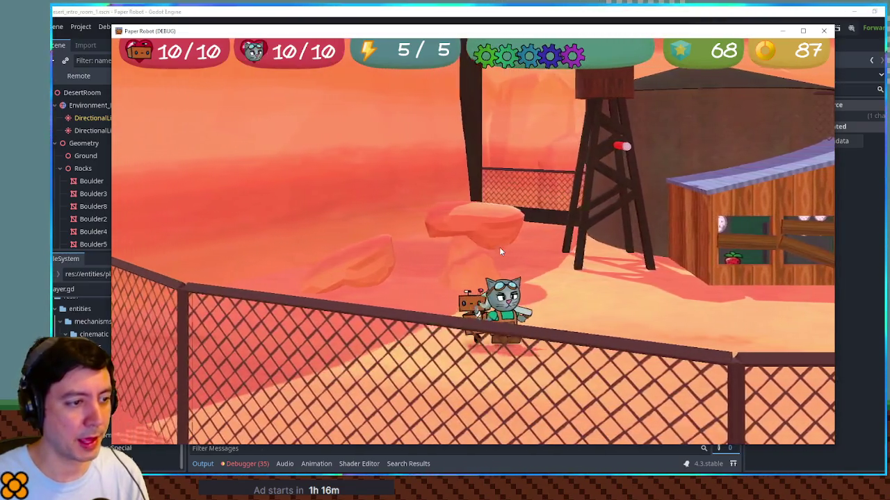
key(Up)
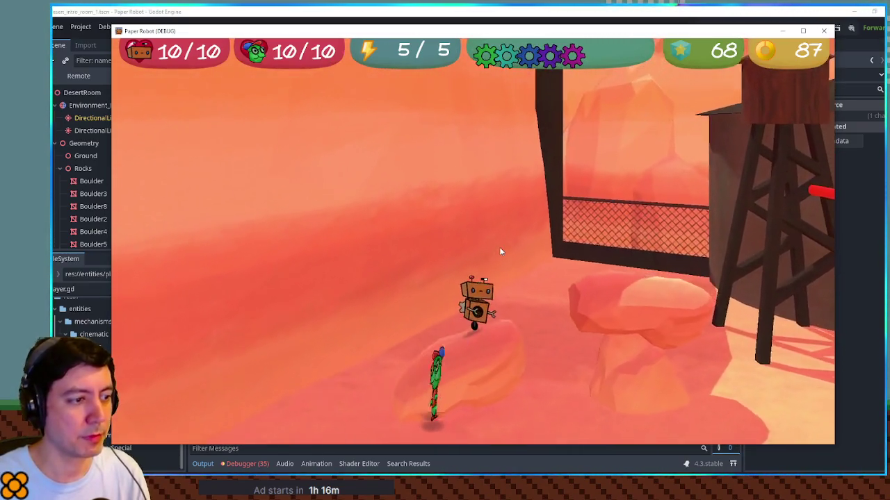
key(space)
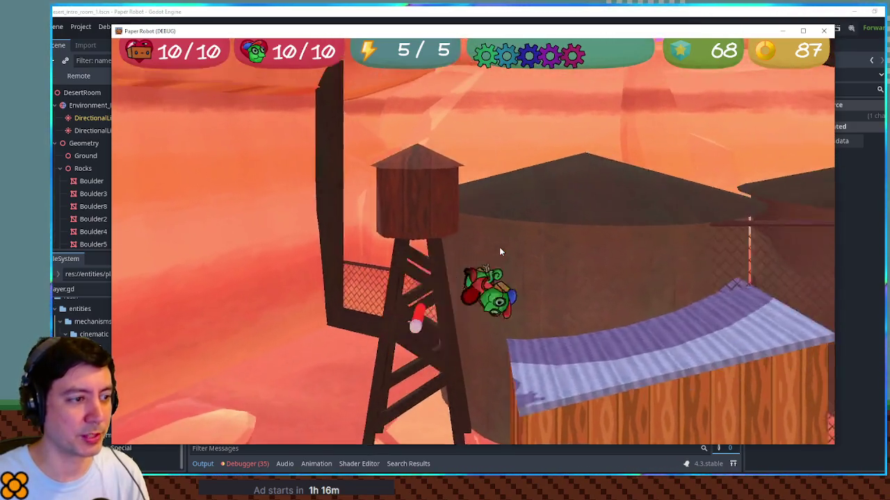
key(Down)
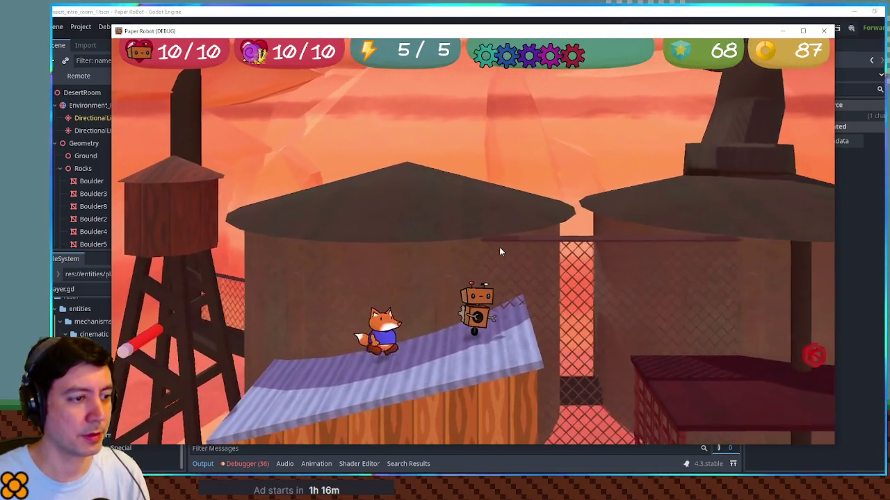
key(space)
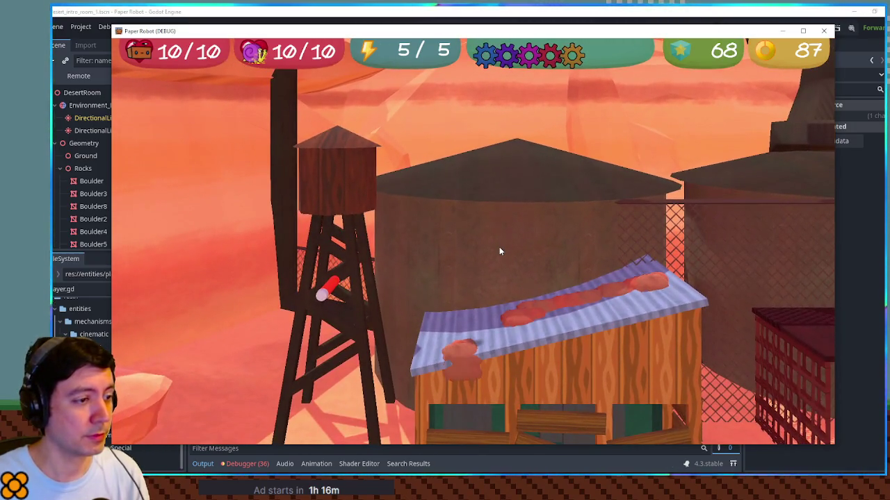
key(Right)
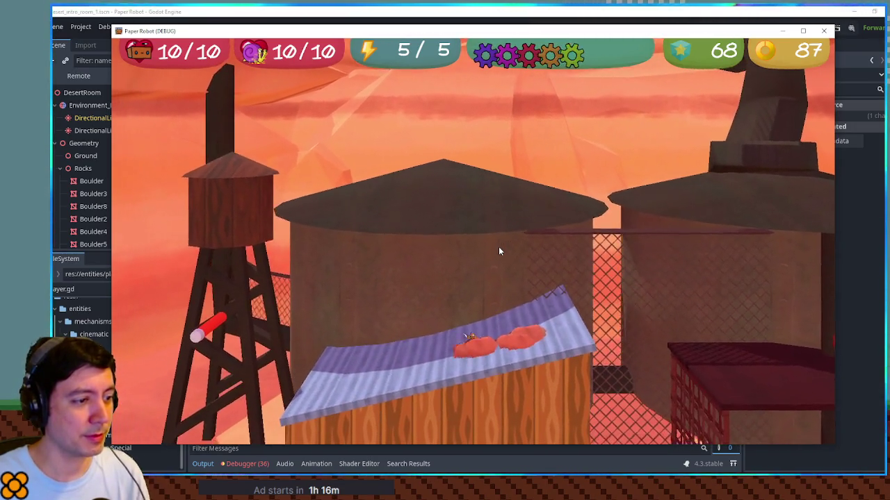
key(Right)
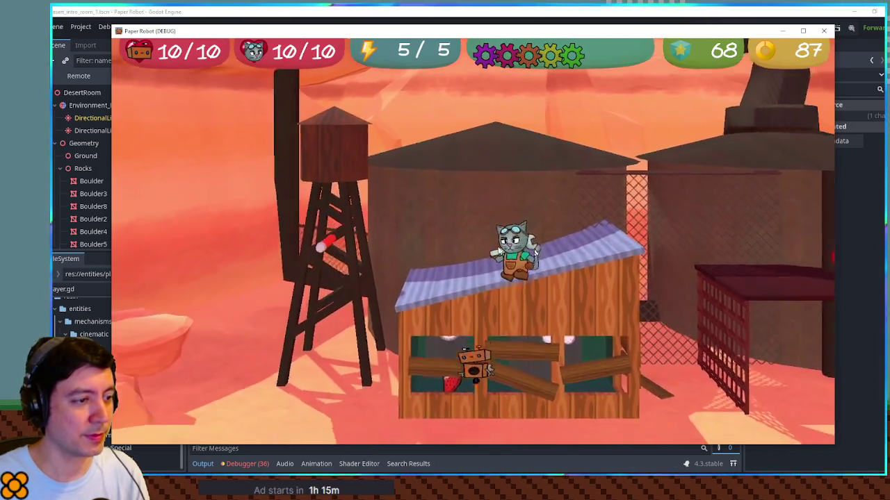
key(Down)
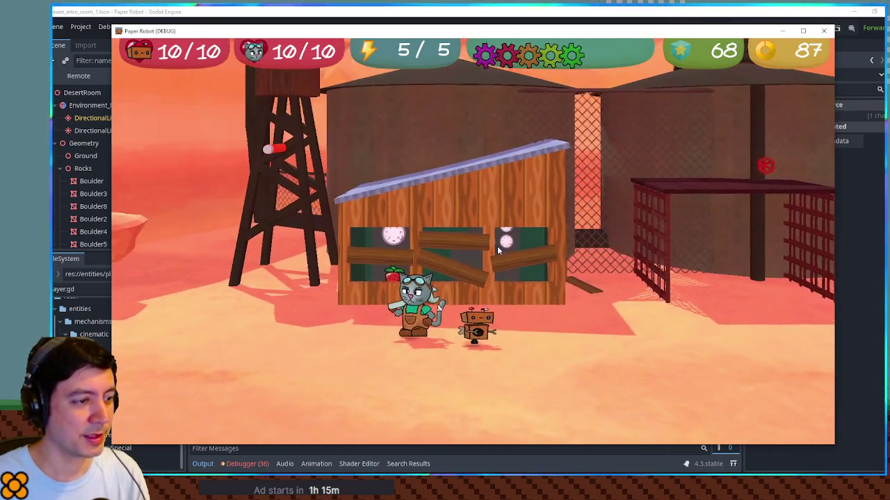
key(Left)
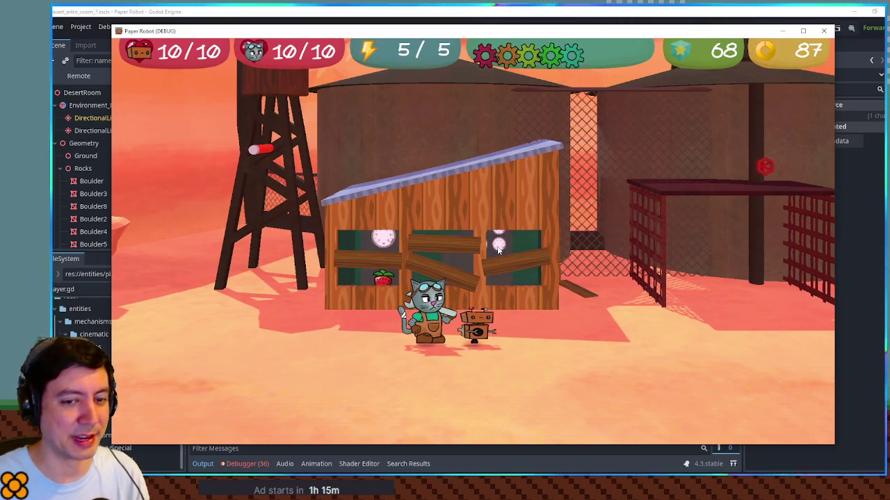
key(Right)
key(x)
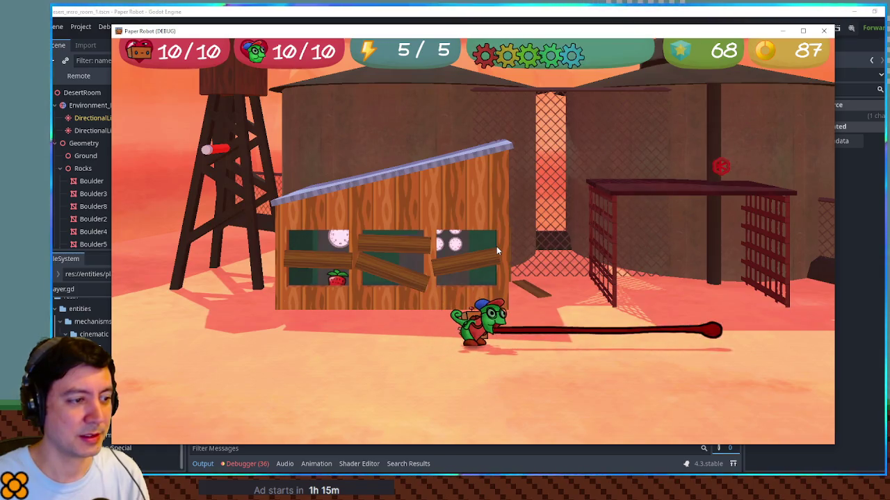
key(x)
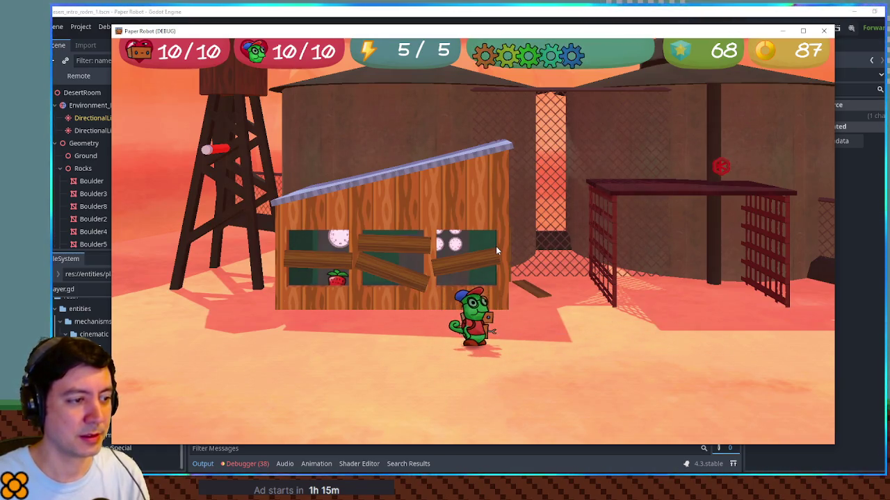
key(Tab)
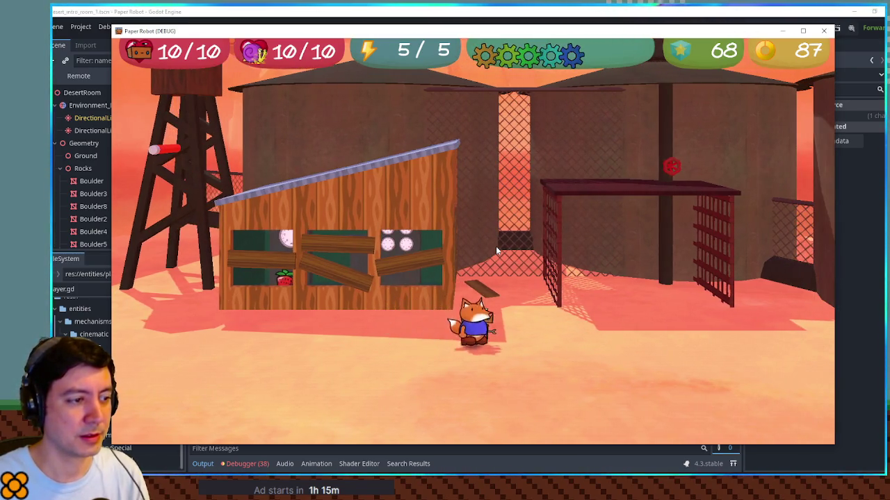
key(Tab)
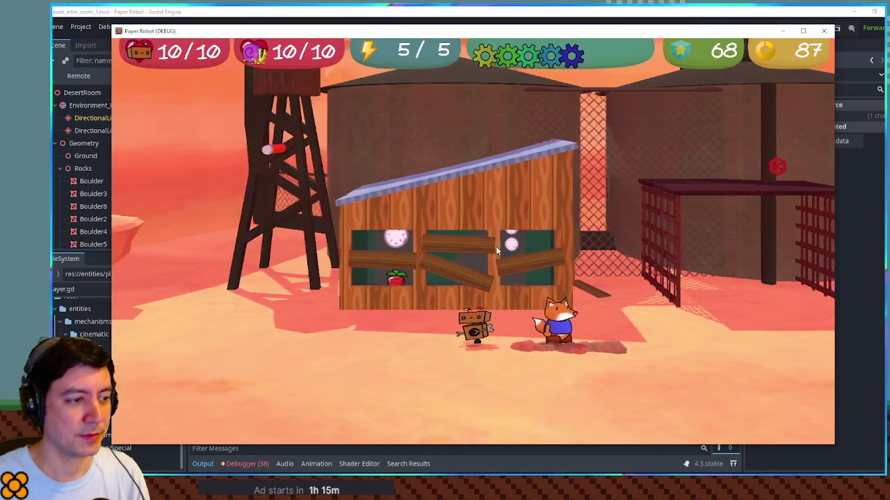
Orbit the camera, swap to the chameleon, set the robot on the roof and swing toward the water tower
key(q)
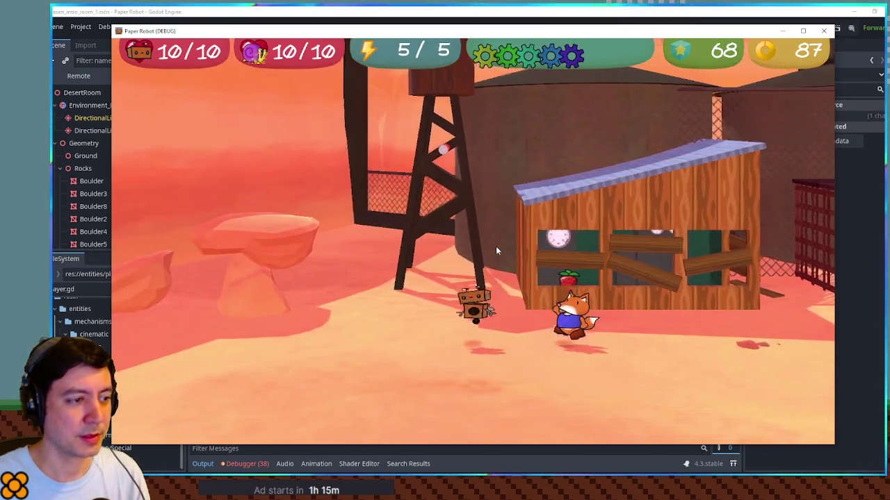
key(q)
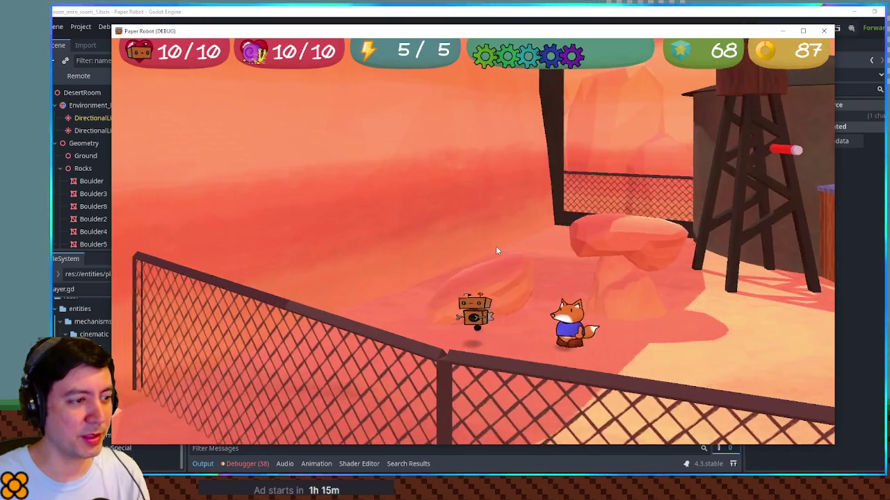
key(q)
key(Tab)
key(d)
key(space)
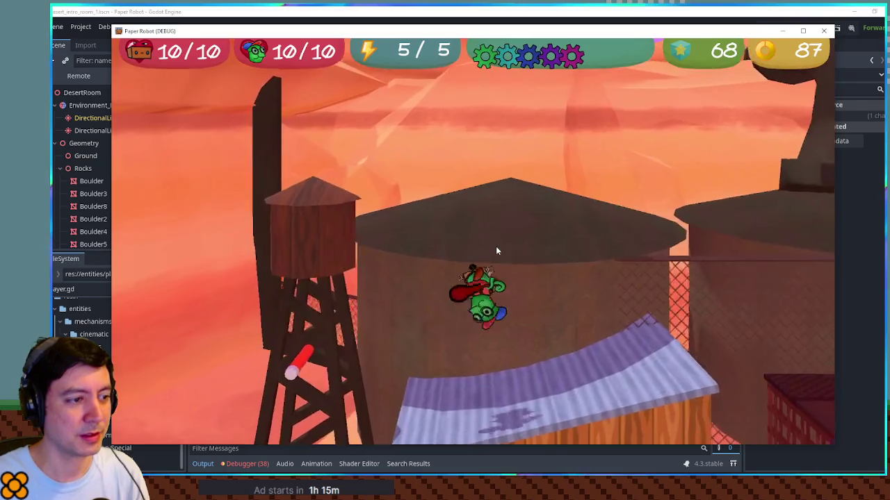
key(a)
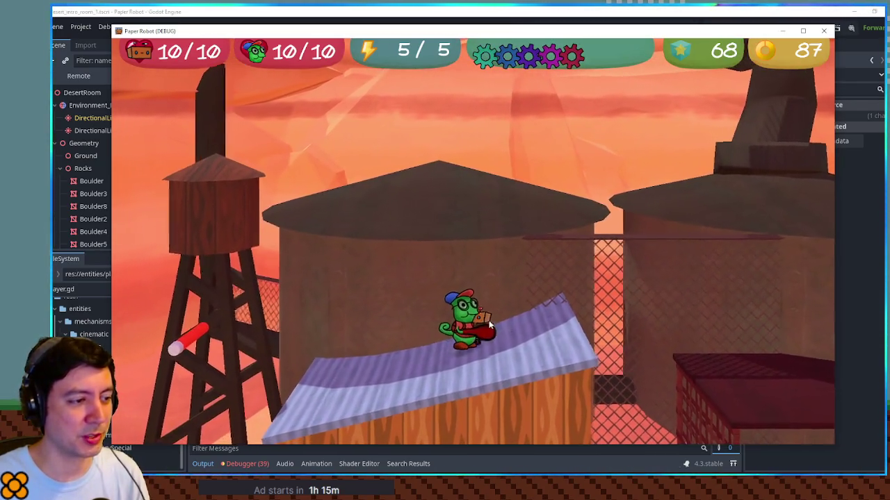
key(d)
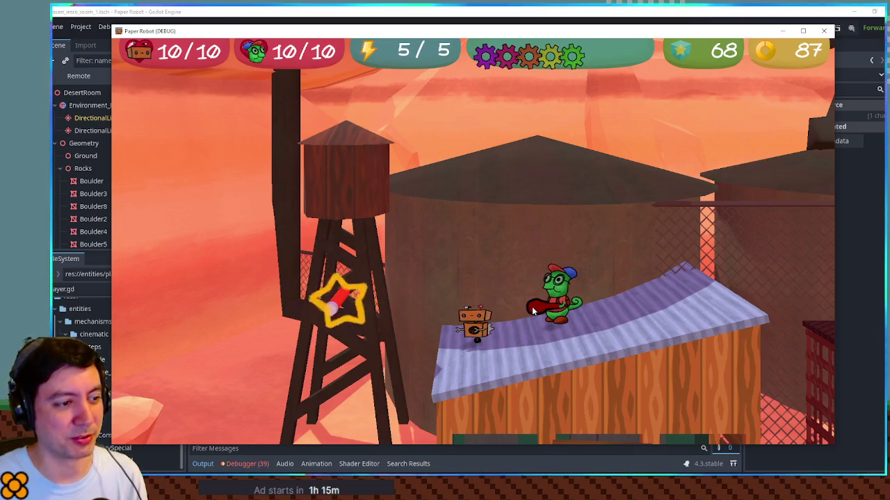
key(space)
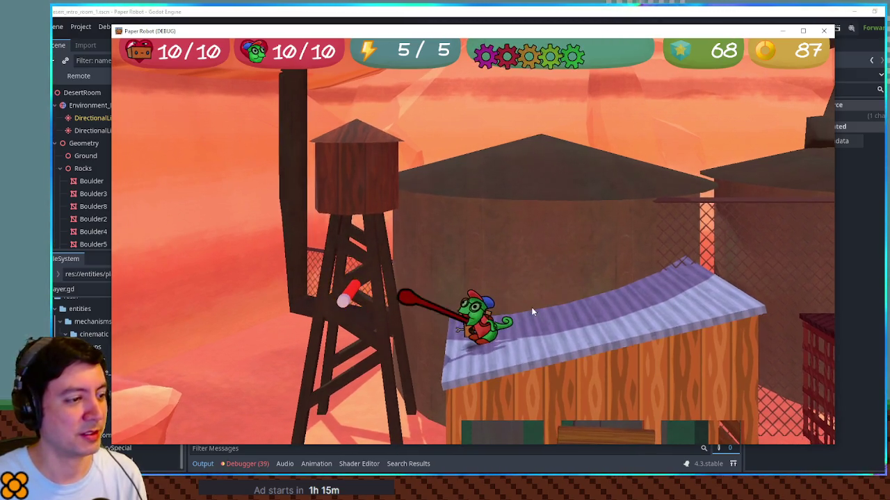
key(Left)
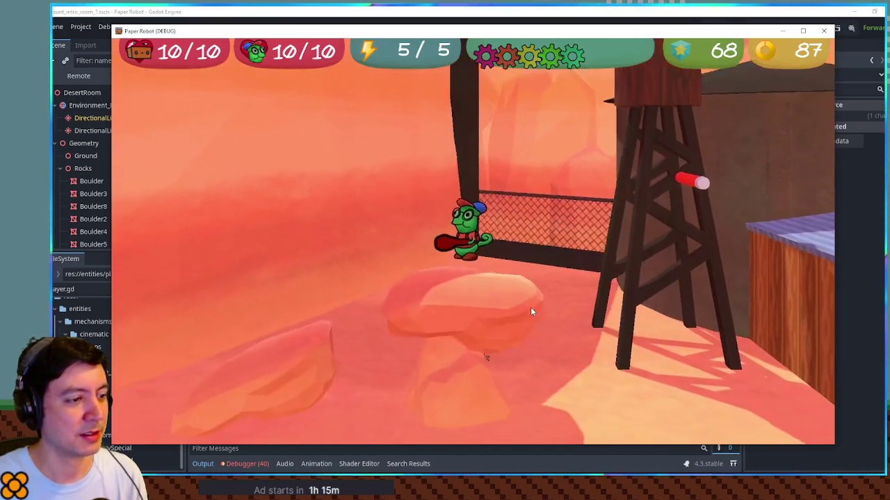
key(Right)
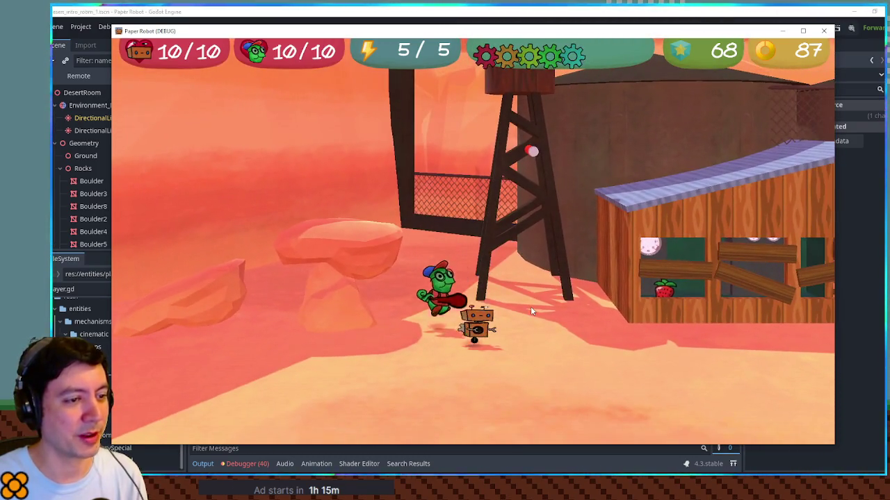
Shoot the tongue at the shack, grab the robot and carry it toward the fence, then pause
key(space)
key(Left)
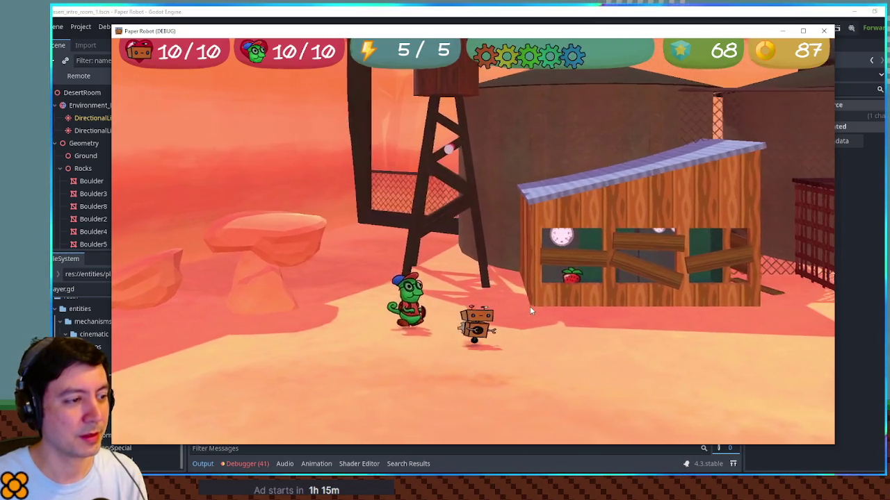
key(Right)
key(space)
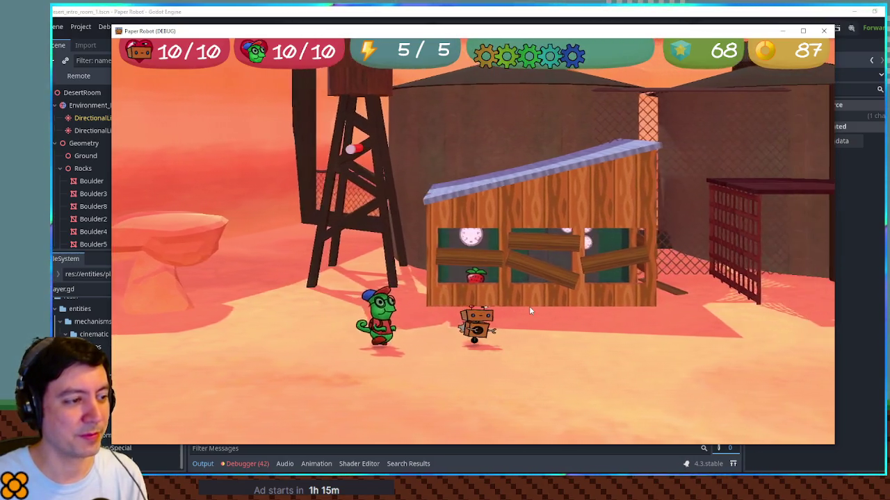
key(Right)
key(space)
key(Right)
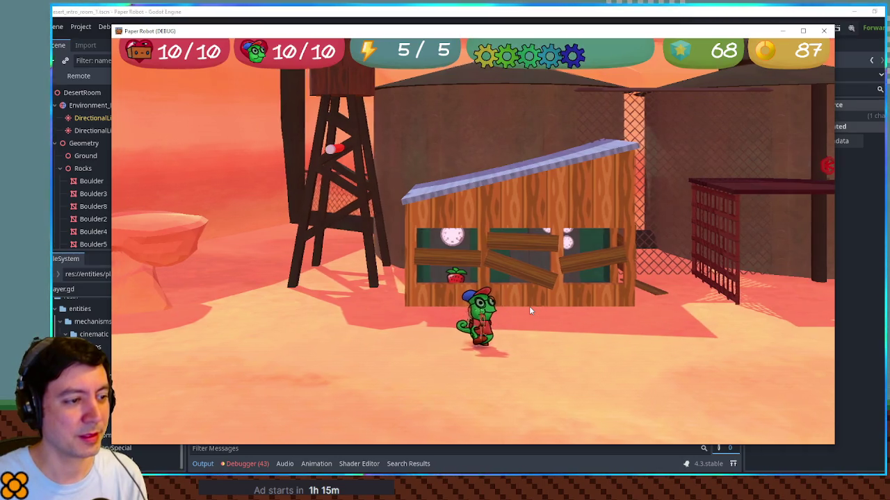
key(Left)
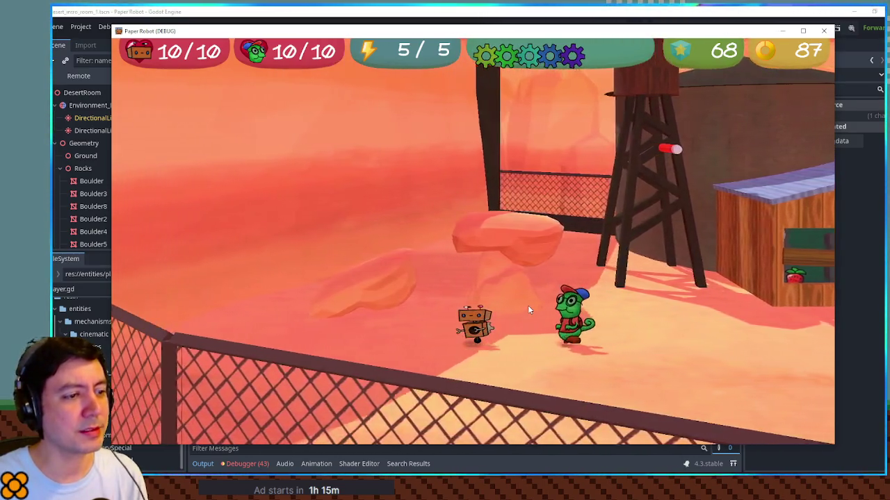
key(space)
key(Down)
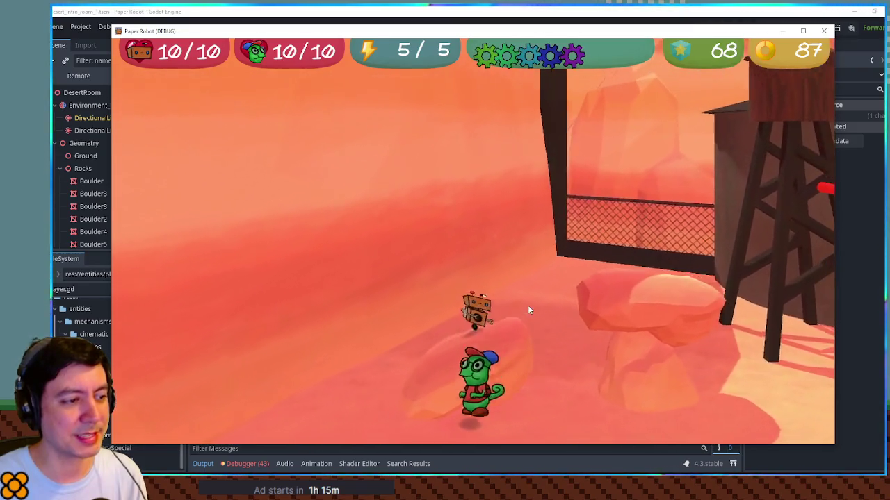
key(Left)
key(Right)
key(space)
key(Up)
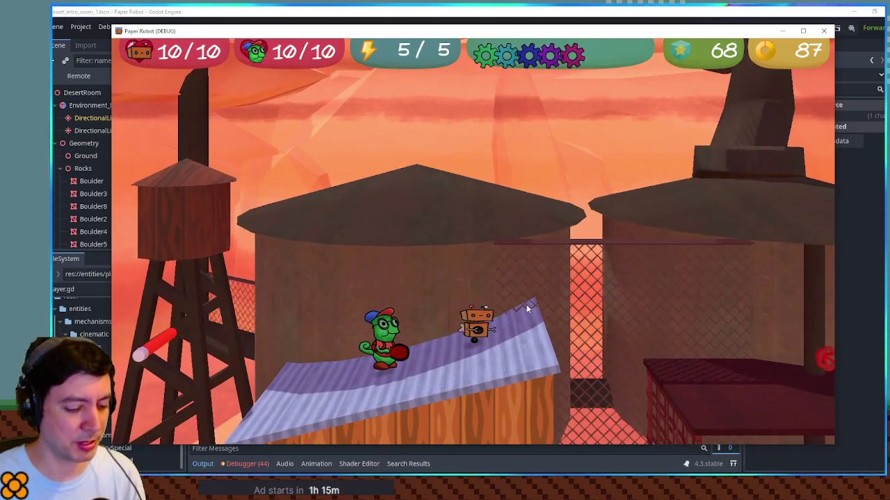
key(Escape)
Cycle VSync Mode through Adaptive and Disabled on the Settings page, then resume
key(x)
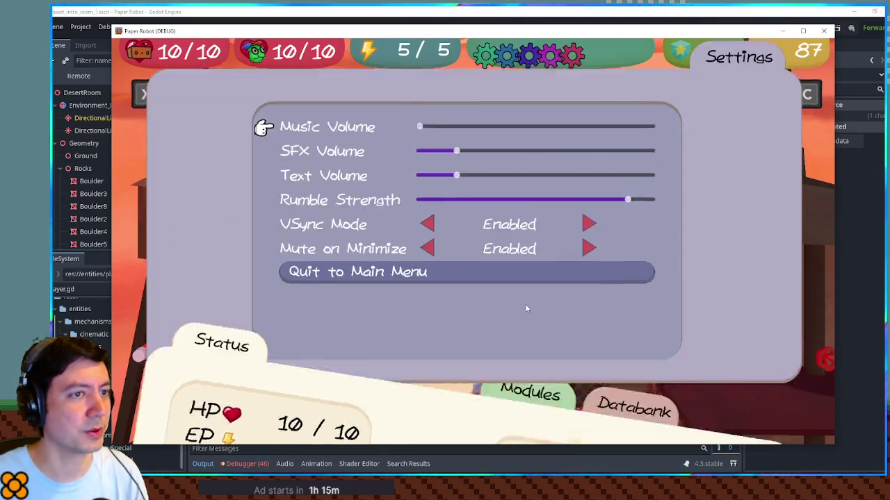
key(Down)
key(Down)
key(Down)
key(Right)
key(Right)
key(Right)
key(Escape)
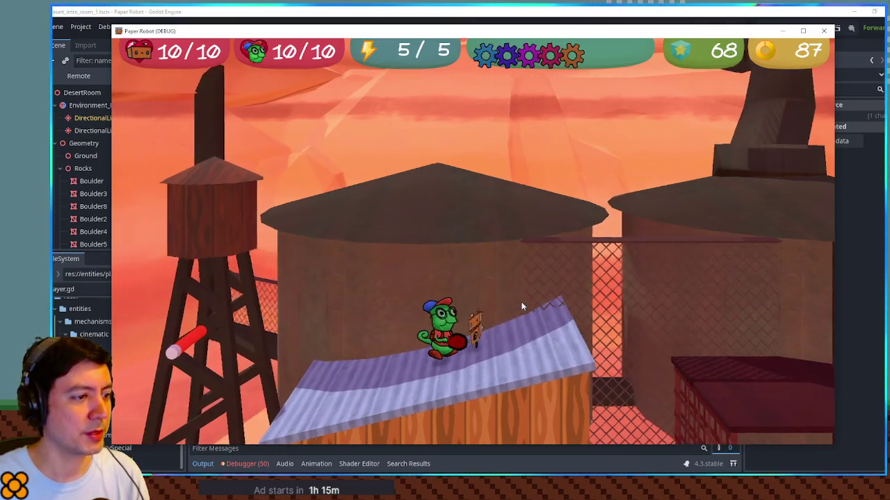
Swap between the robot and the green worm while swinging to the fence and water tower
key(Left)
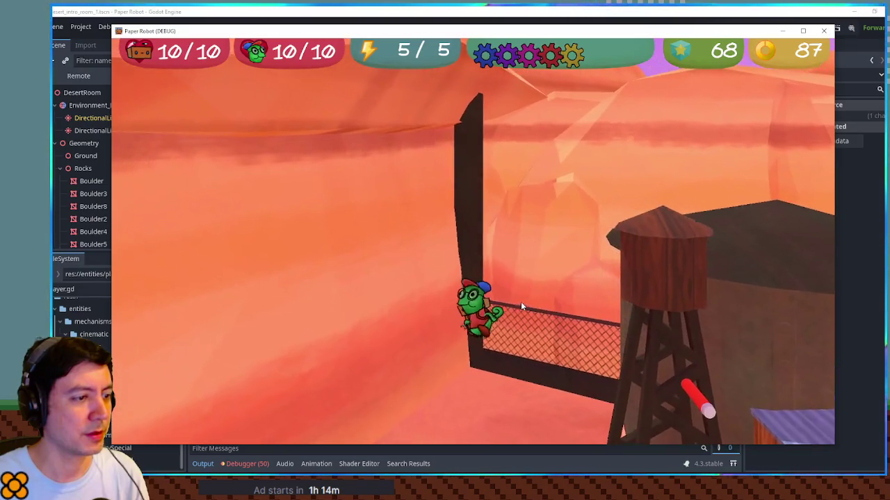
key(Tab)
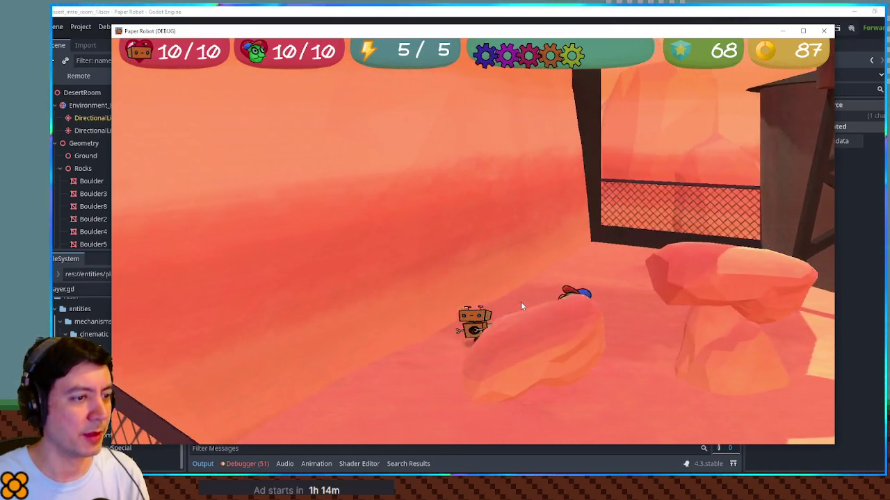
key(Tab)
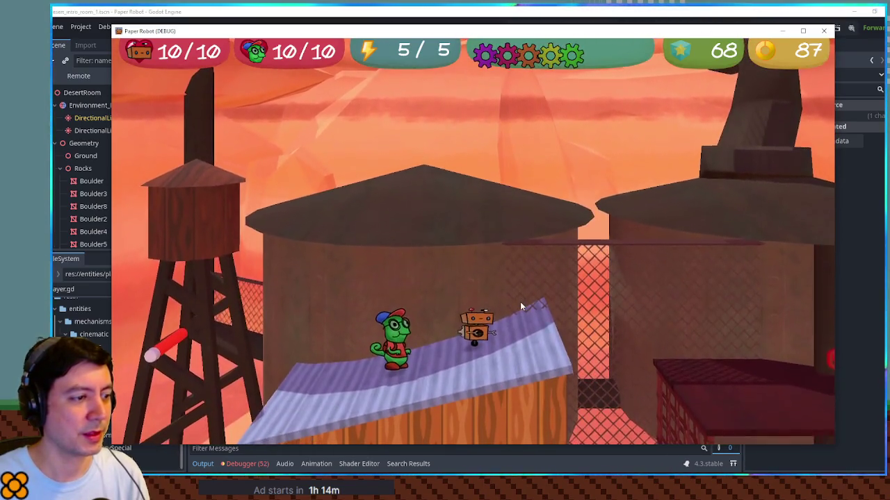
key(d)
key(e)
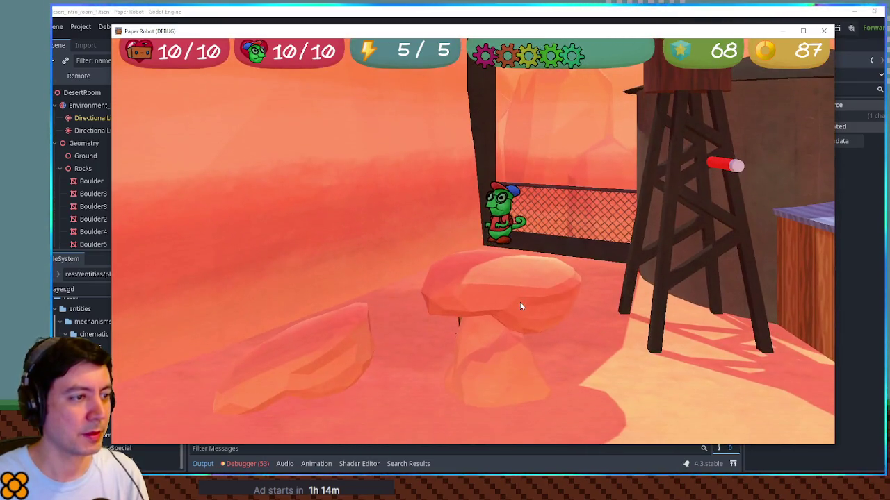
Pause and set VSync Mode back to Enabled, then resume play
key(Escape)
key(x)
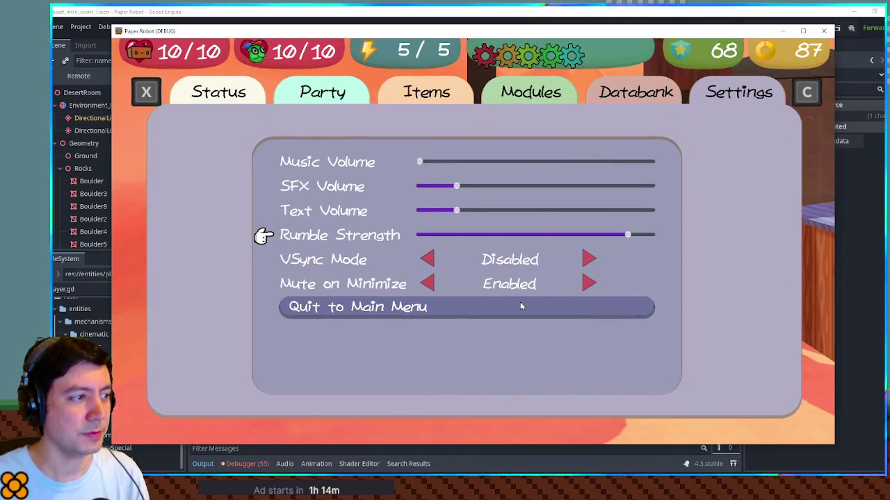
key(s)
key(d)
key(Escape)
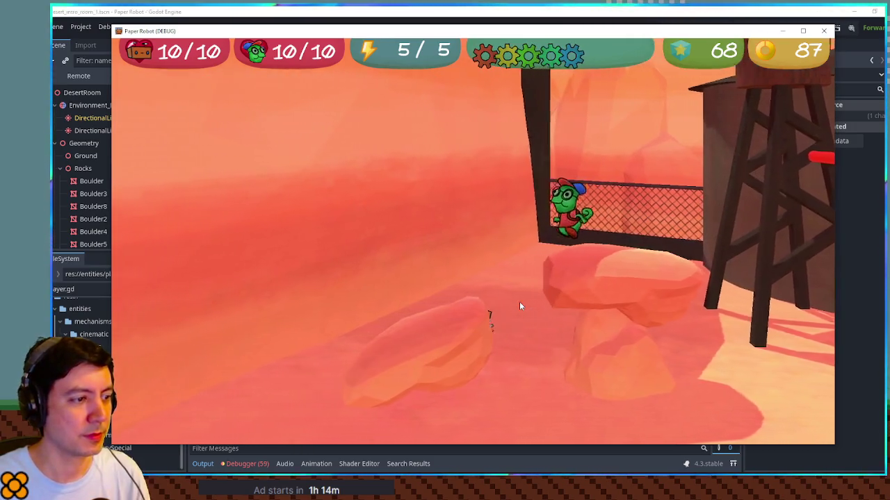
Swing from the red peg onto the purple roof, then pause the game again
key(a)
key(e)
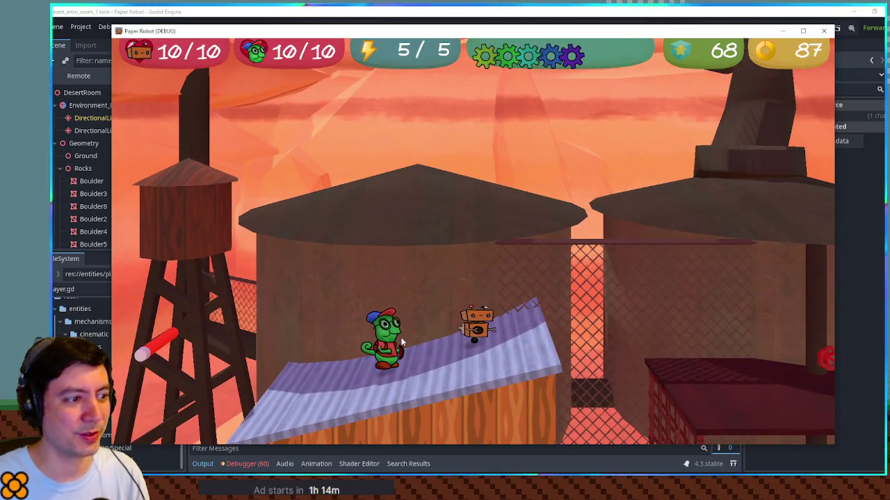
key(d)
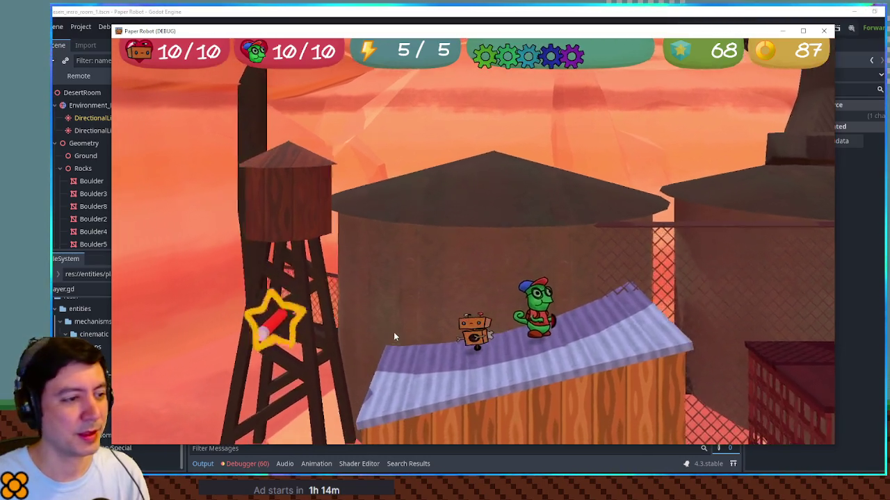
key(Escape)
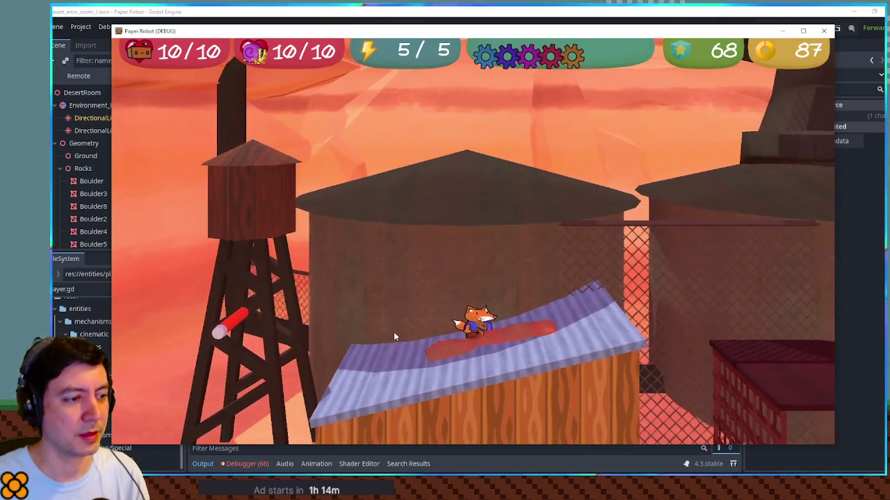
key(Escape)
Page from Settings to Databank, resume with the worm, and climb back onto the roof
key(x)
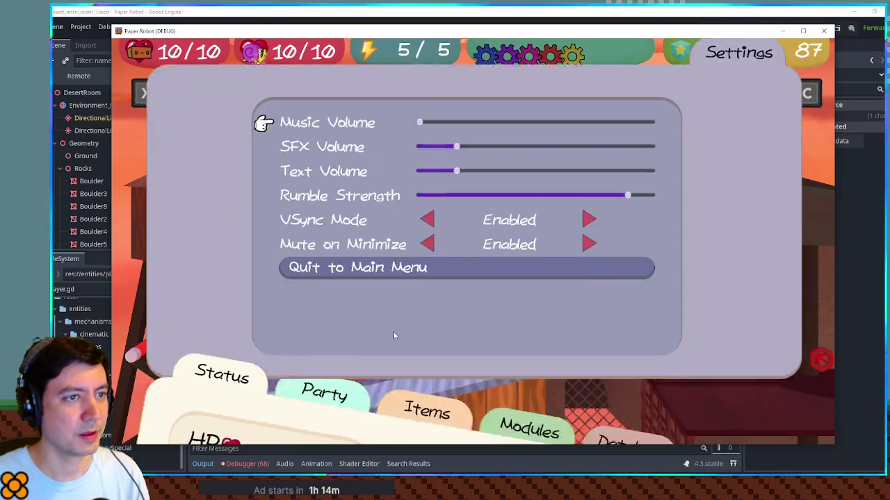
key(x)
key(Escape)
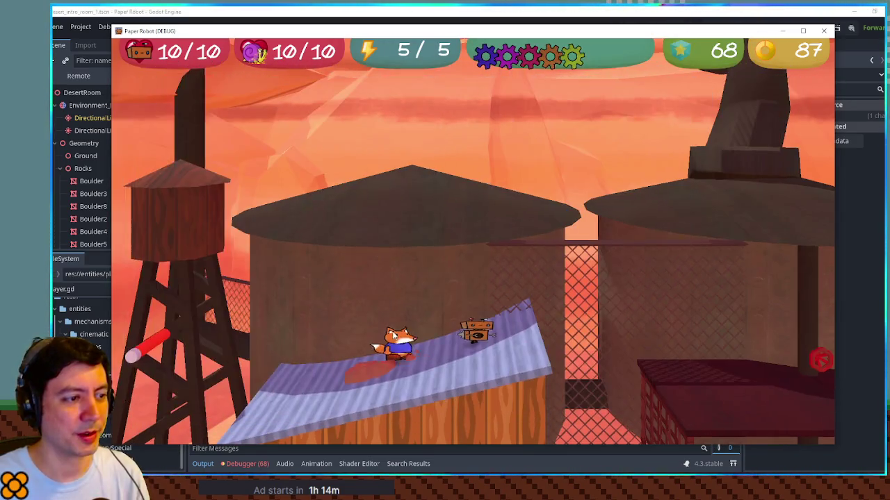
key(a)
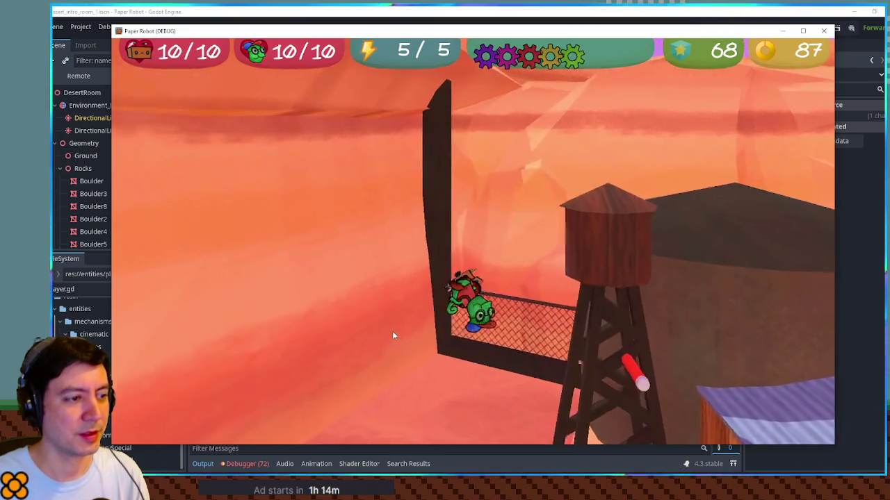
key(a)
key(space)
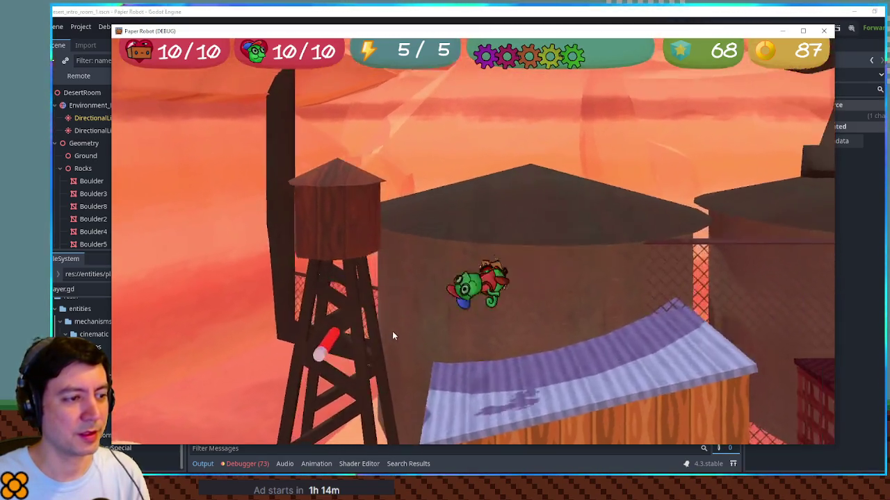
Swap to the fox and test its stretching and vanishing abilities on the roof
key(a)
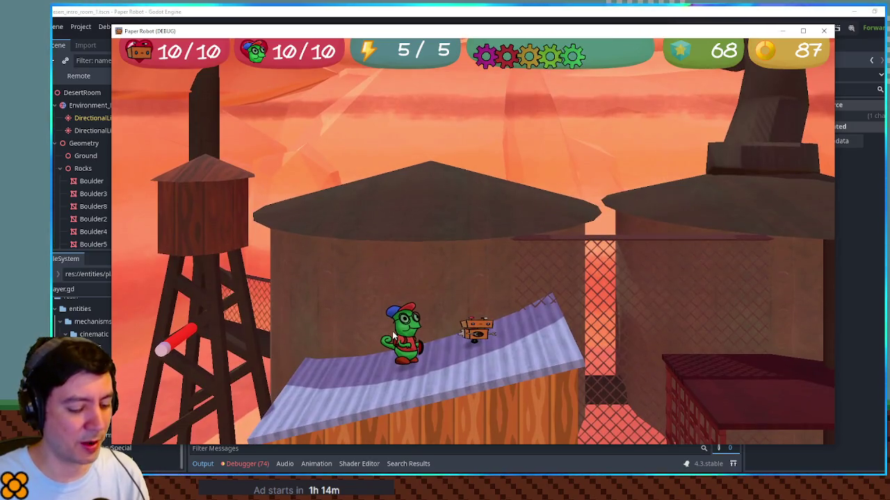
key(Tab)
key(d)
key(space)
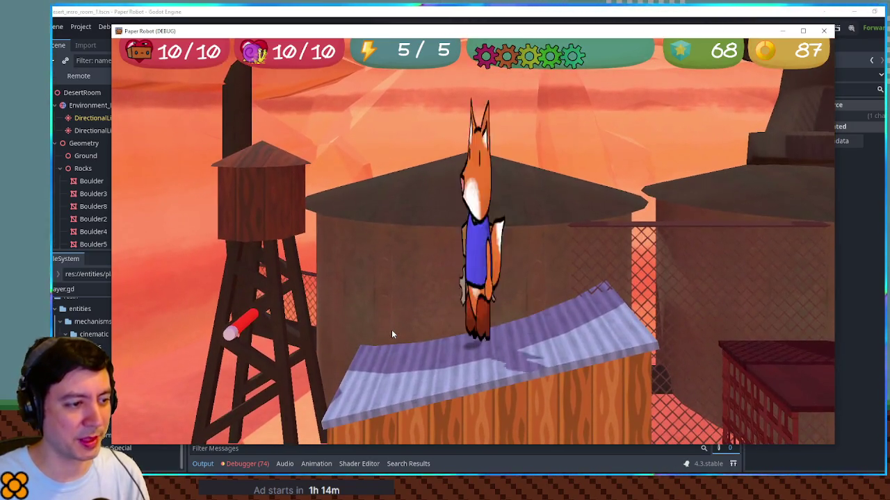
key(a)
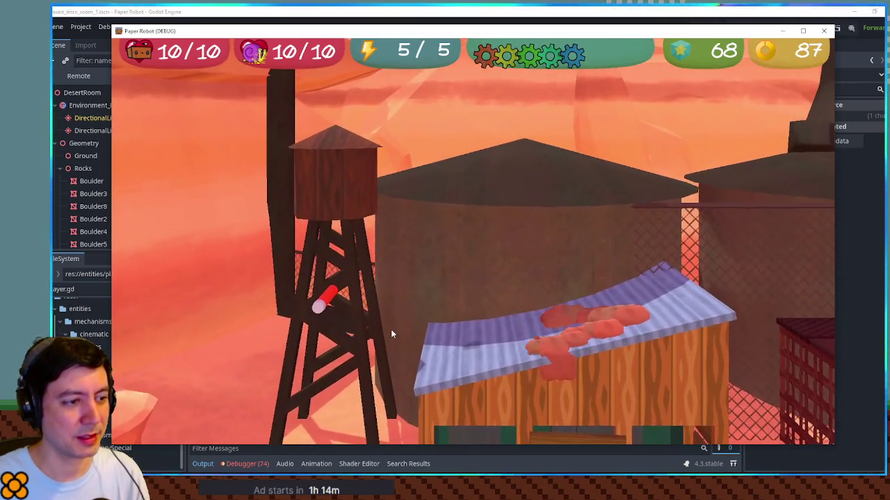
key(w)
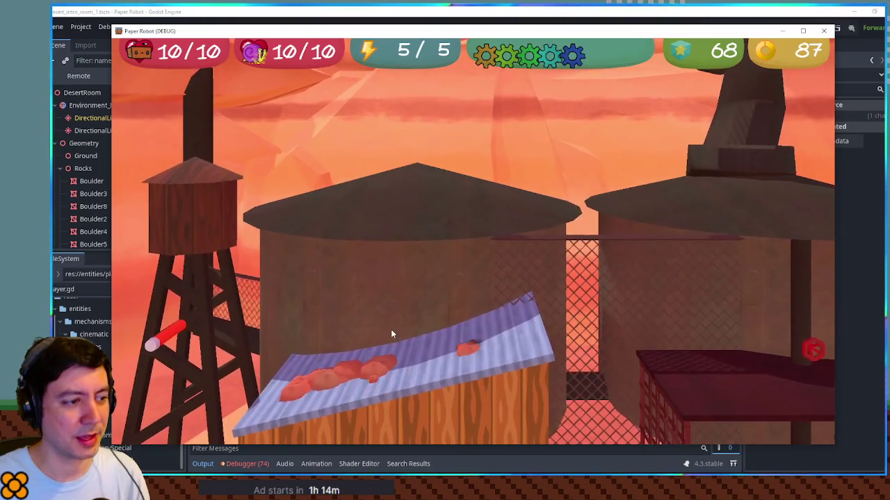
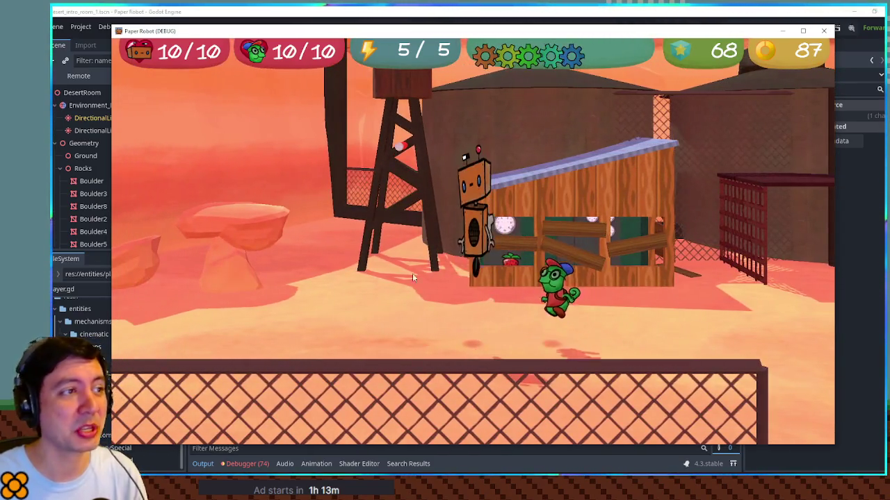
Close the running game, clear the FileSystem filter, and open TODO.txt from Favorites
key(alt+F4)
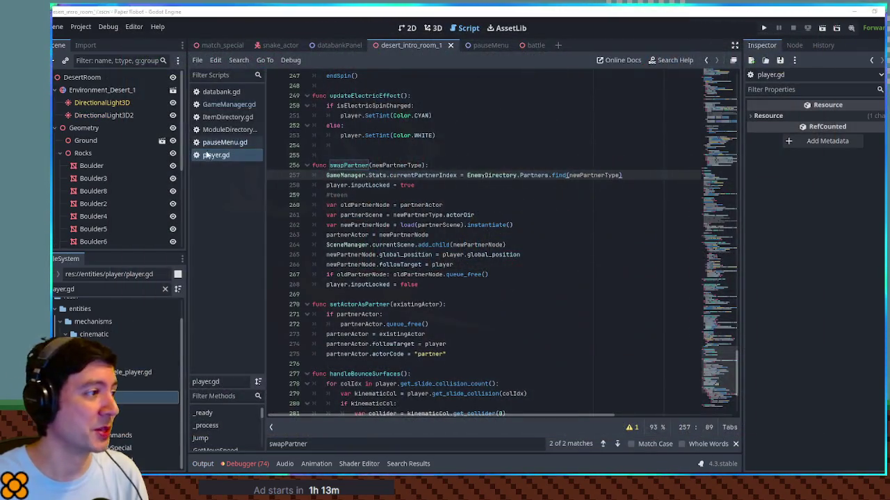
scroll(87, 309, up, 2)
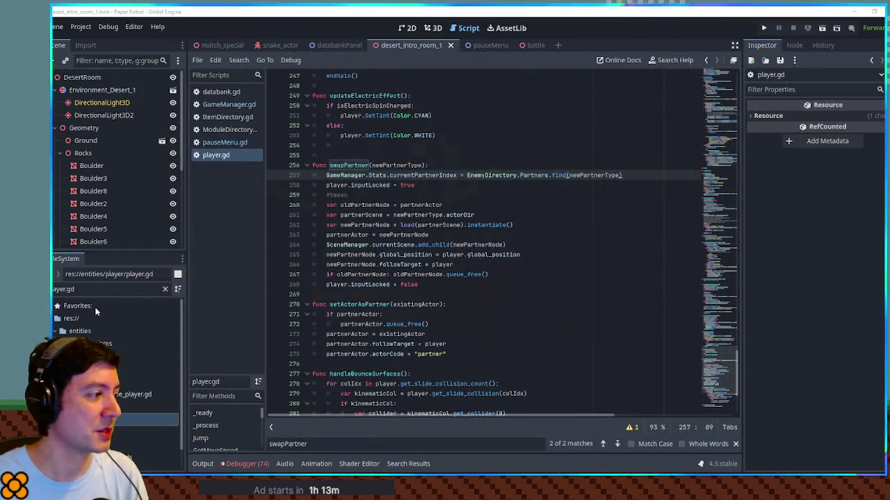
click(64, 307)
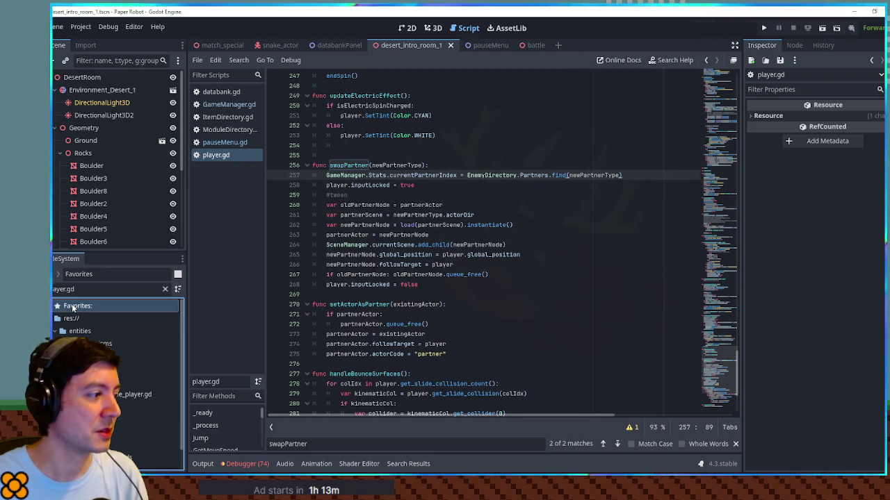
click(164, 290)
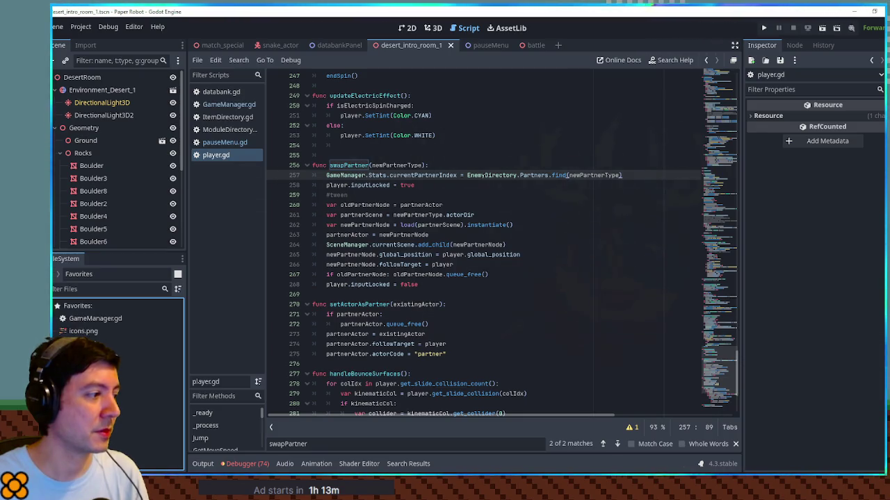
double_click(111, 343)
right_click(59, 344)
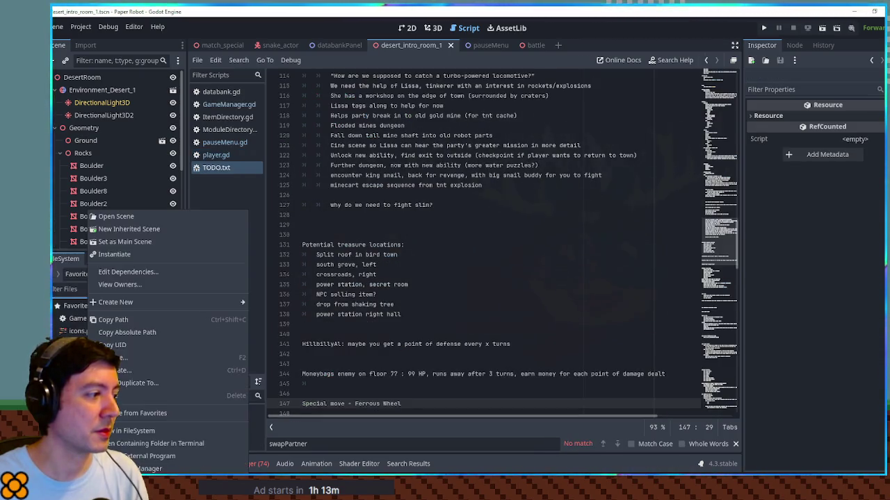
Insert the note 'Leon/Dig moves are messed up' on a new line above Mines in TODO.txt
click(138, 417)
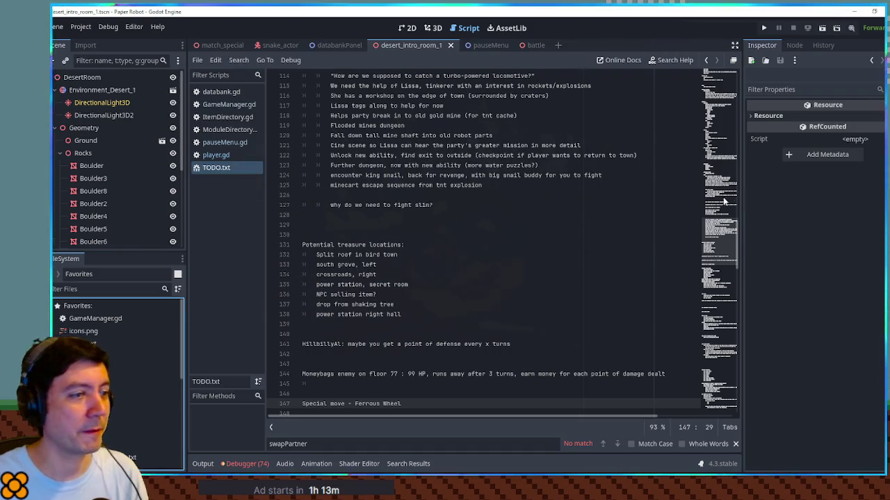
scroll(502, 110, up, 20)
click(417, 75)
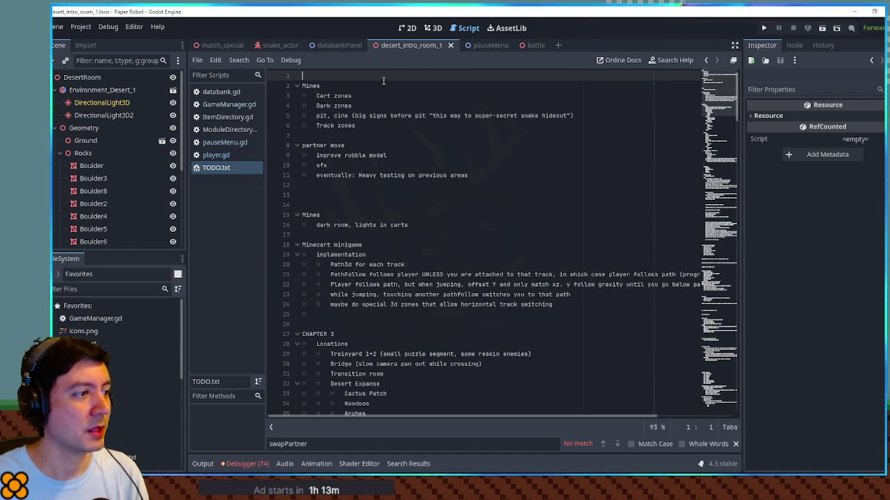
key(Return)
key(Return)
key(Return)
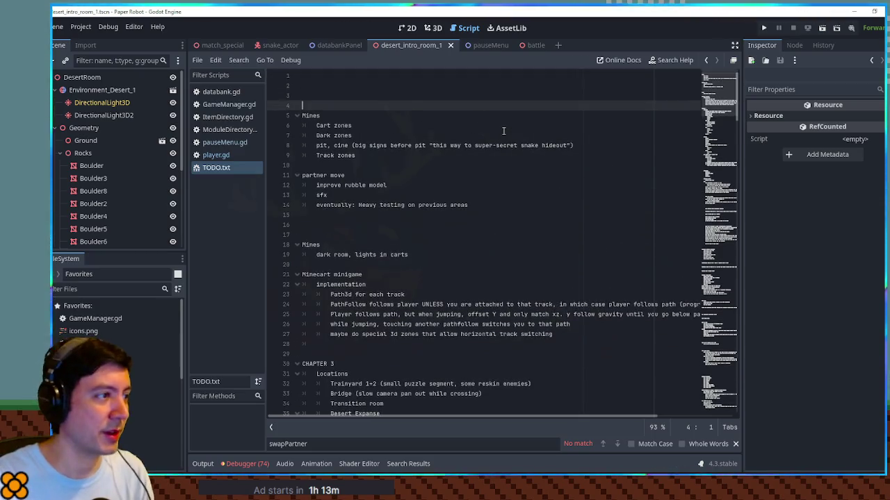
key(Up)
key(Up)
text(P)
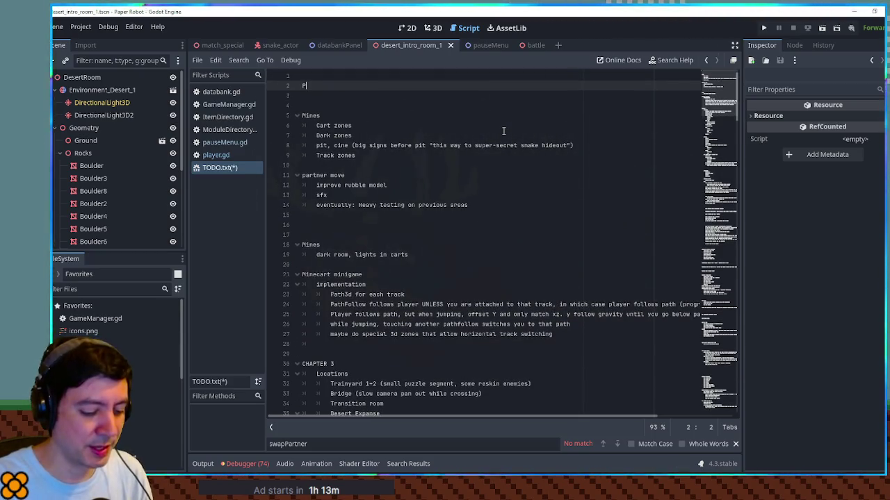
key(BackSpace)
text(Le)
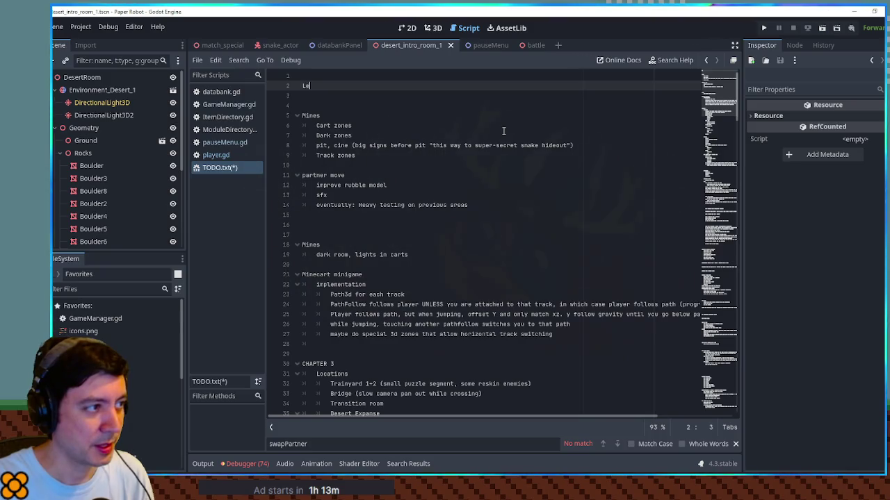
text(on/Dig m)
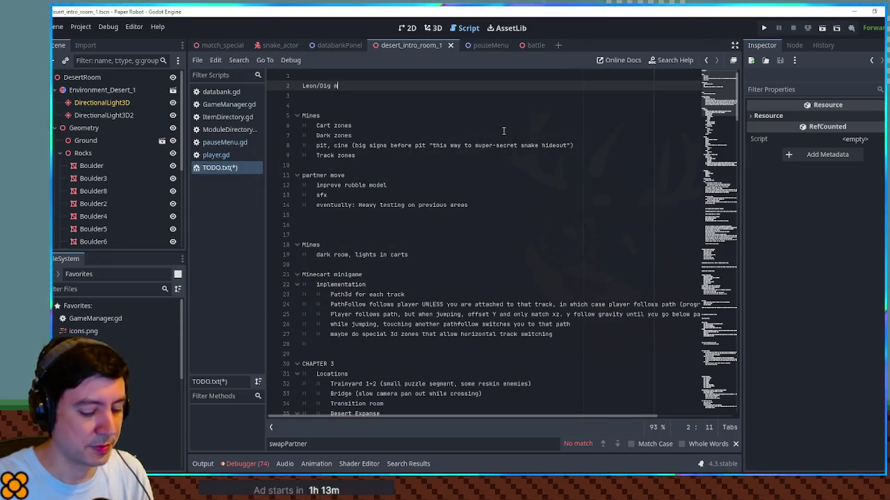
text(oves are messup)
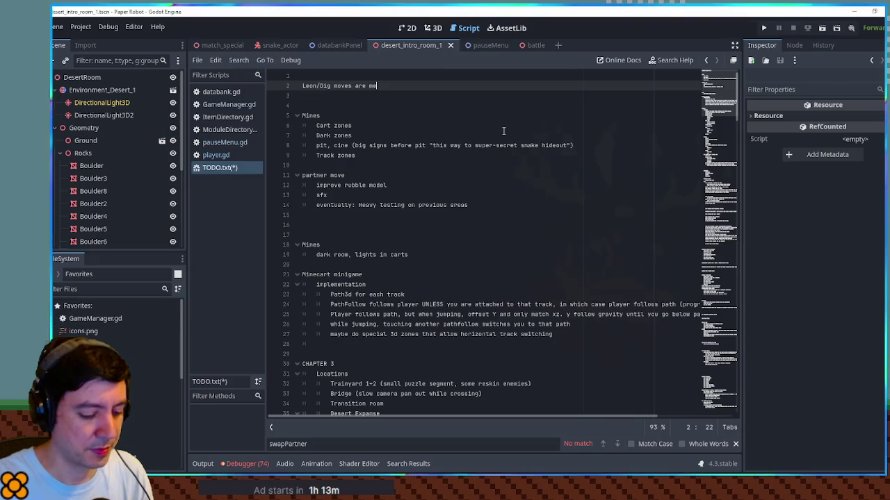
key(BackSpace)
key(BackSpace)
key(BackSpace)
text(ed up in different frame rates)
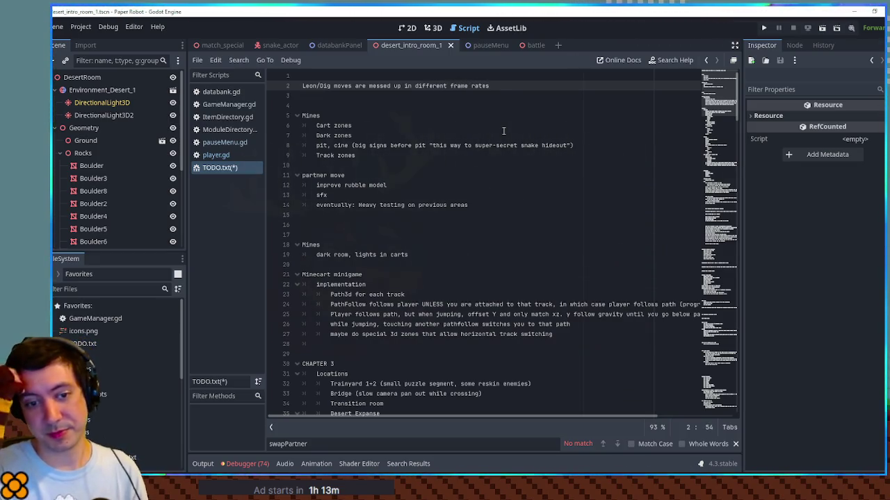
key(Down)
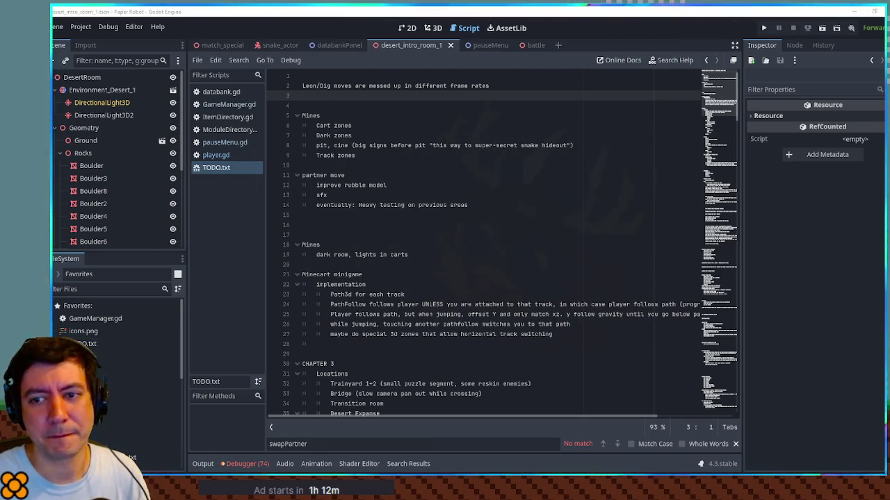
click(407, 145)
Make pauseMenu the active scene tab, then close the match_special scene
click(407, 125)
click(409, 105)
drag(480, 45, 493, 45)
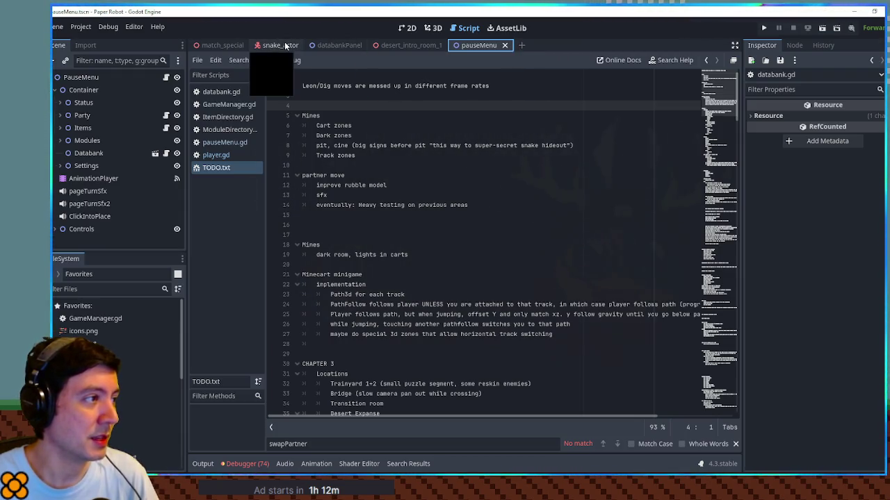
click(240, 45)
Open the databankPanel scene in 2D view and toggle the ModuleLog and ScanLog panels' visibility
click(274, 44)
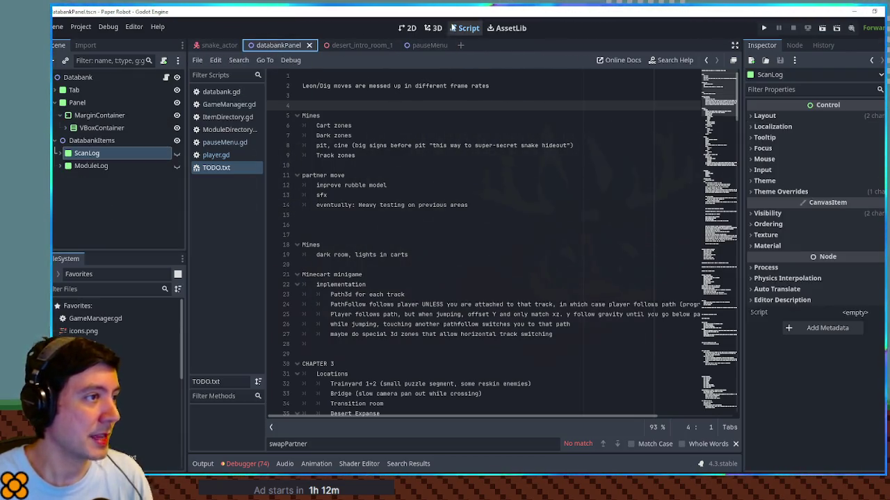
click(431, 29)
click(407, 29)
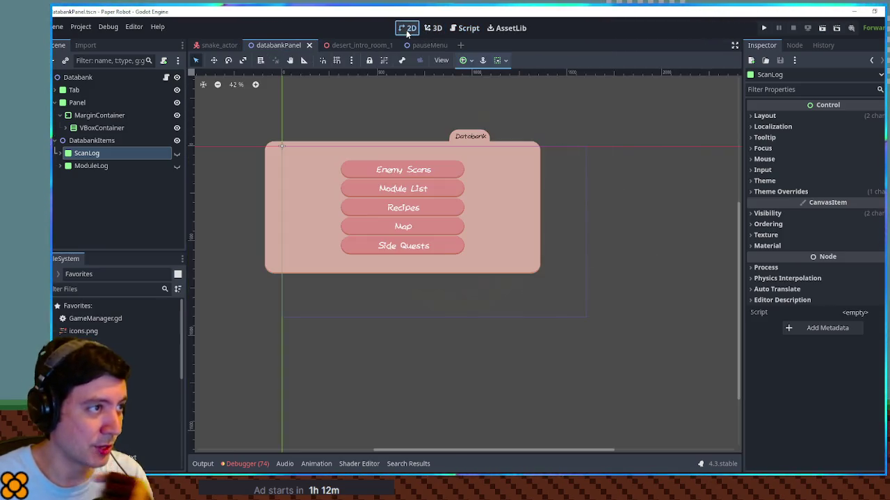
drag(376, 200, 450, 207)
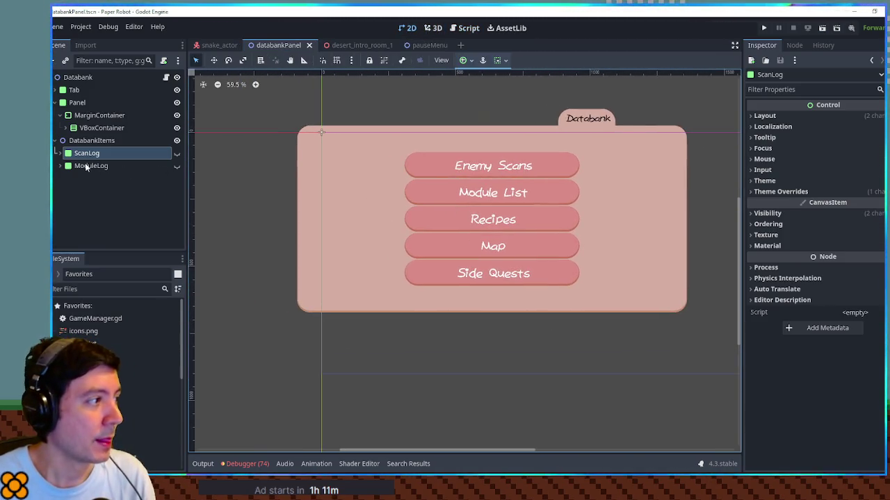
click(178, 166)
click(178, 167)
click(177, 153)
click(177, 154)
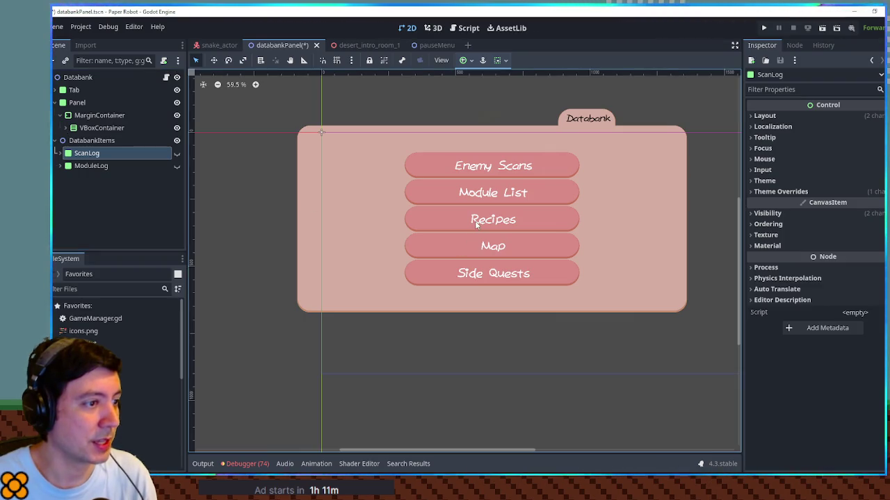
Duplicate ModuleLog, rename the copy RecipesLog, and make it visible
click(97, 167)
key(ctrl+d)
double_click(109, 179)
text(RecipesLog)
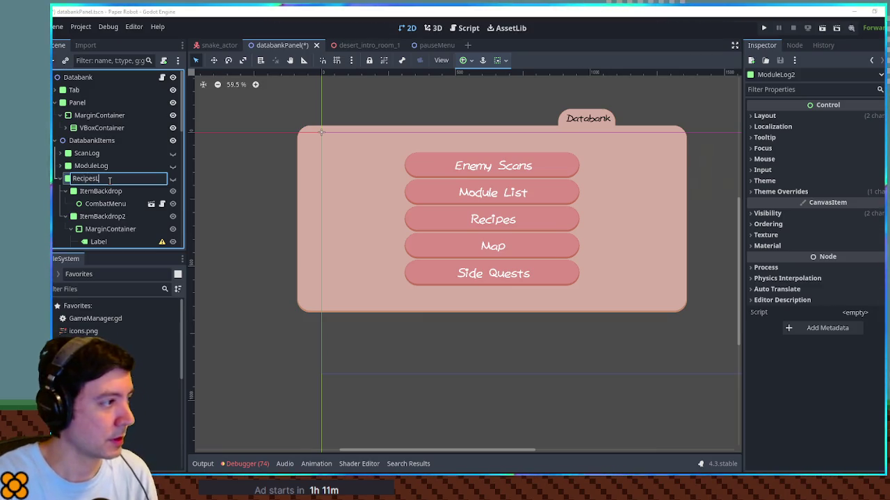
key(Return)
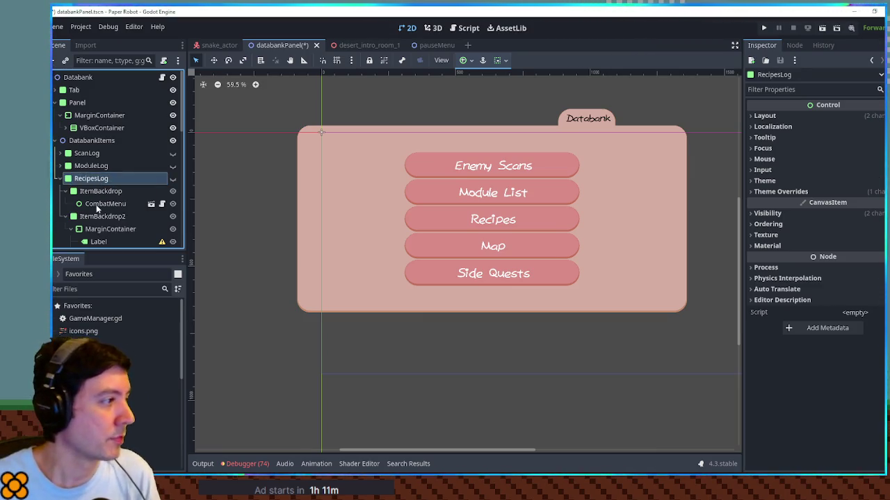
click(96, 203)
click(171, 179)
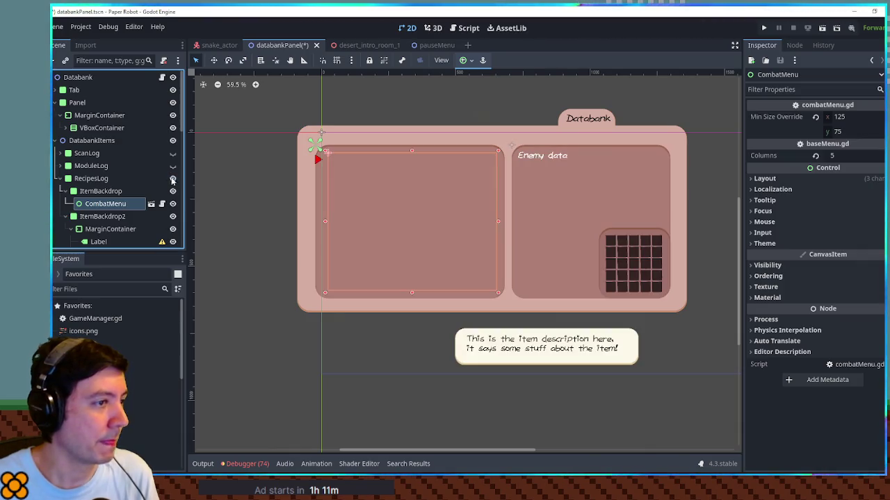
scroll(88, 232, down, 3)
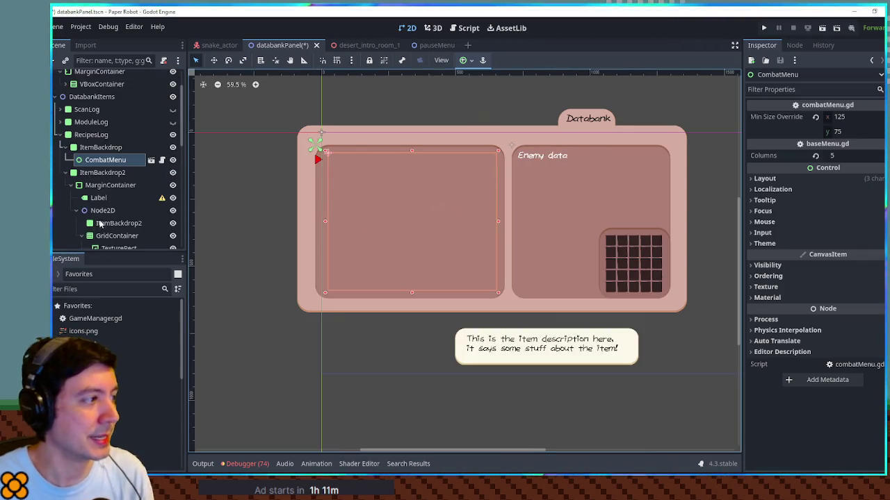
click(101, 210)
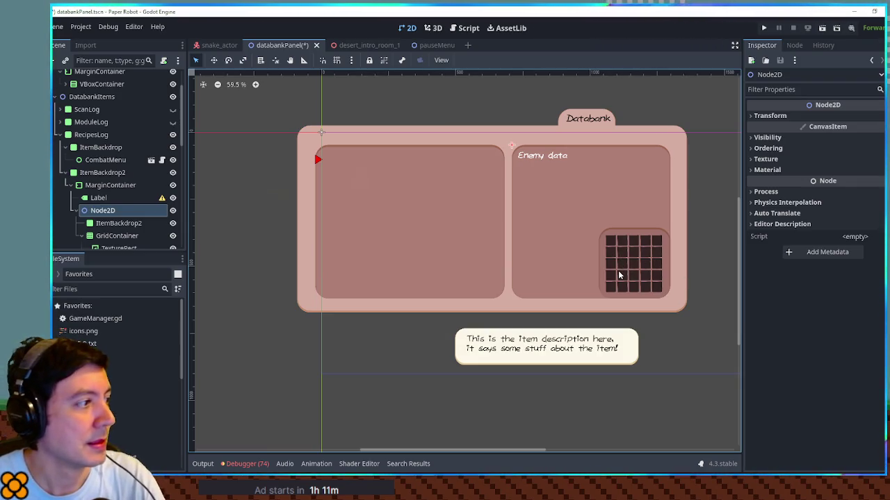
key(Delete)
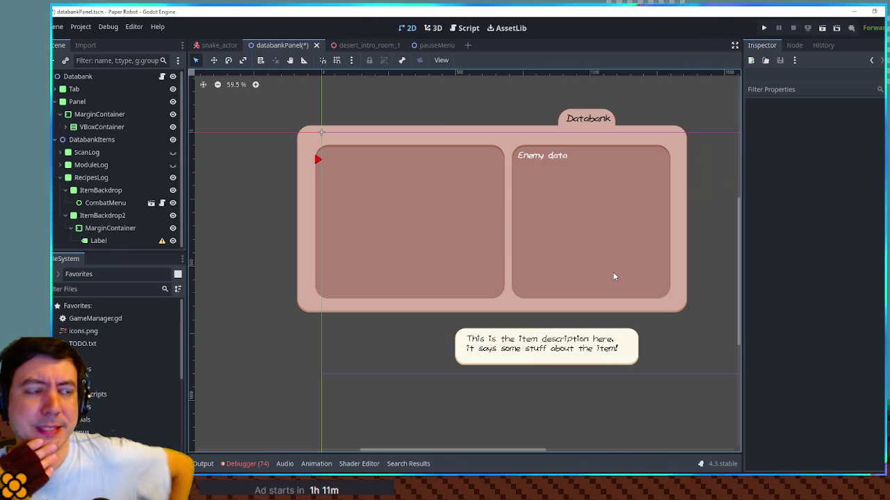
key(ctrl+z)
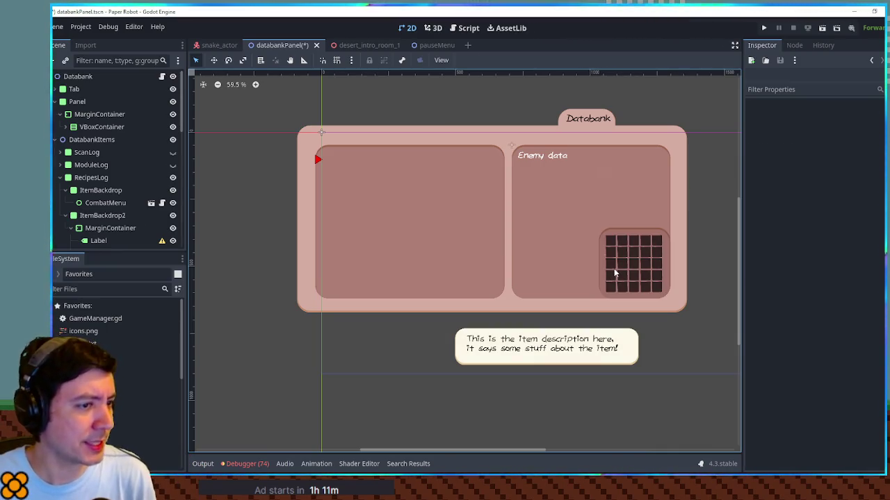
click(127, 103)
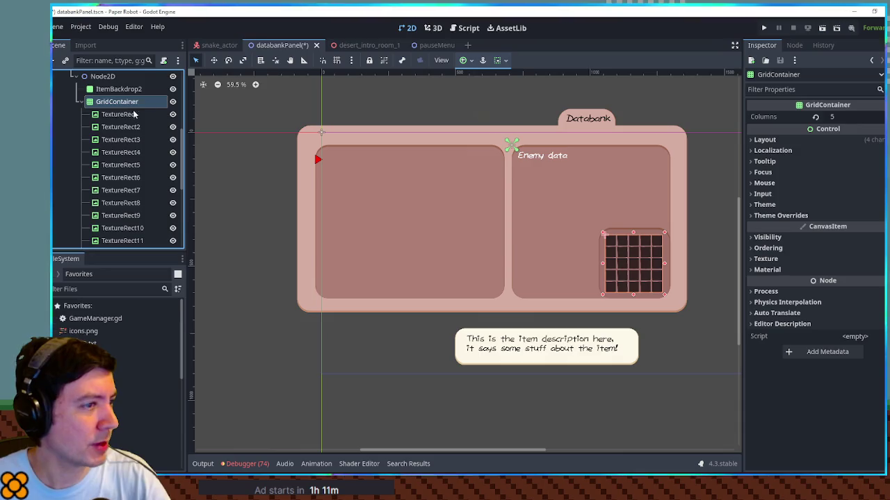
Delete the GridContainer and drag ItemBackdrop2 into the lower-left of the right panel
key(Delete)
key(Return)
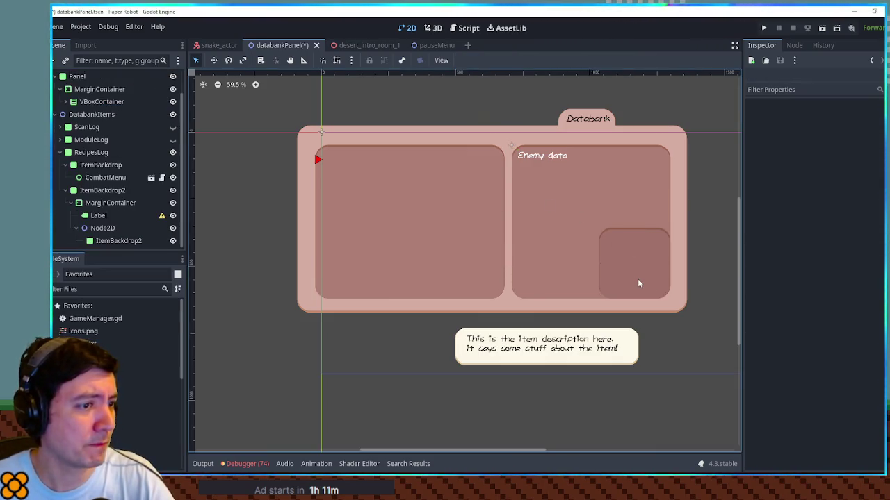
click(639, 283)
drag(627, 266, 554, 250)
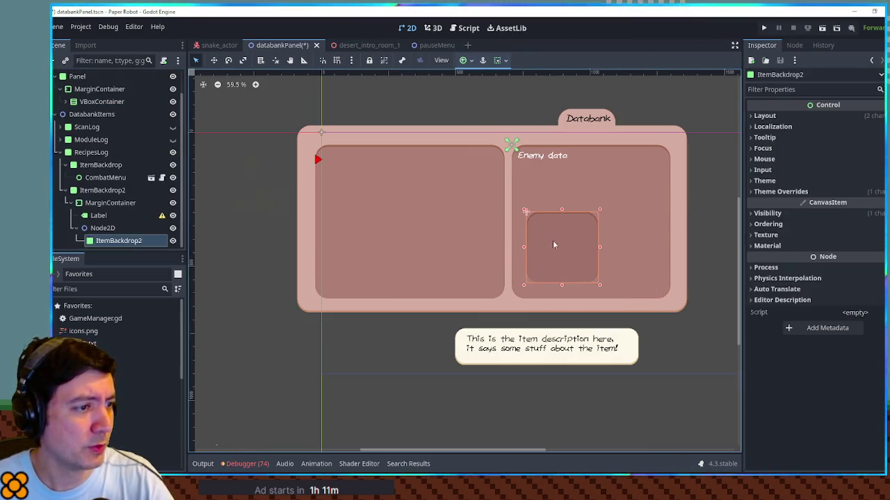
drag(600, 212, 648, 234)
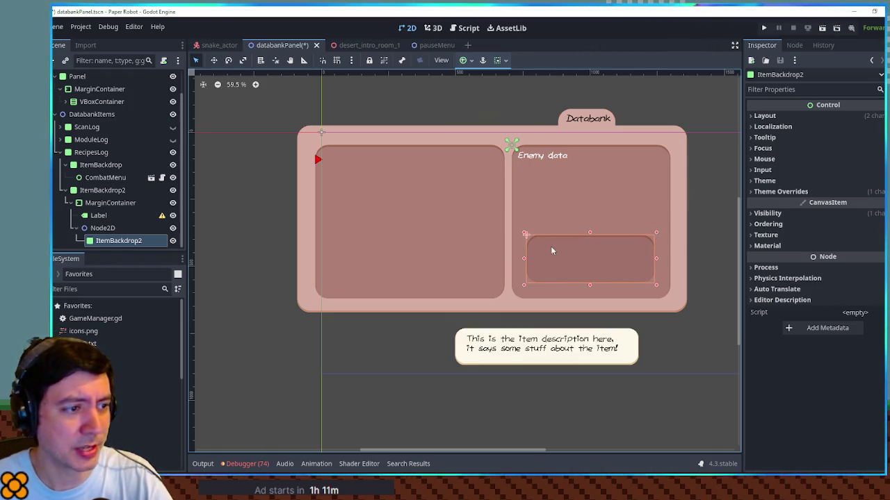
mouse_move(589, 233)
mouse_down()
mouse_move(589, 219)
mouse_move(588, 261)
mouse_up()
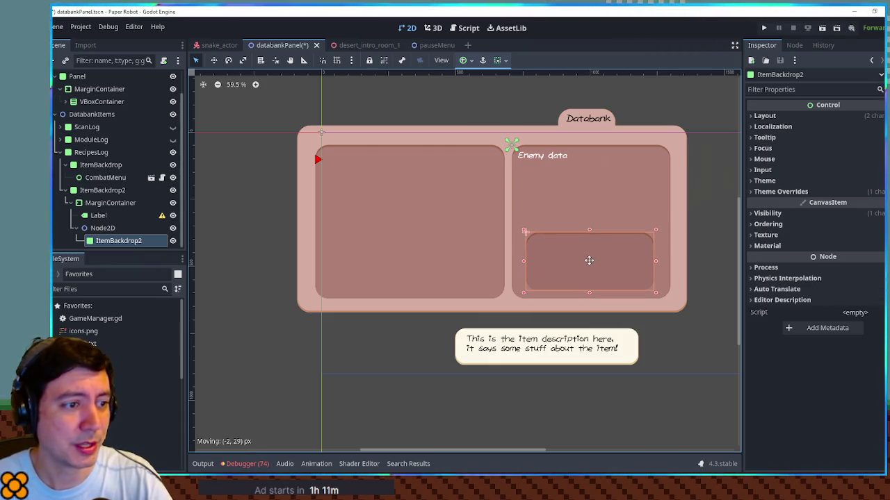
drag(644, 261, 587, 261)
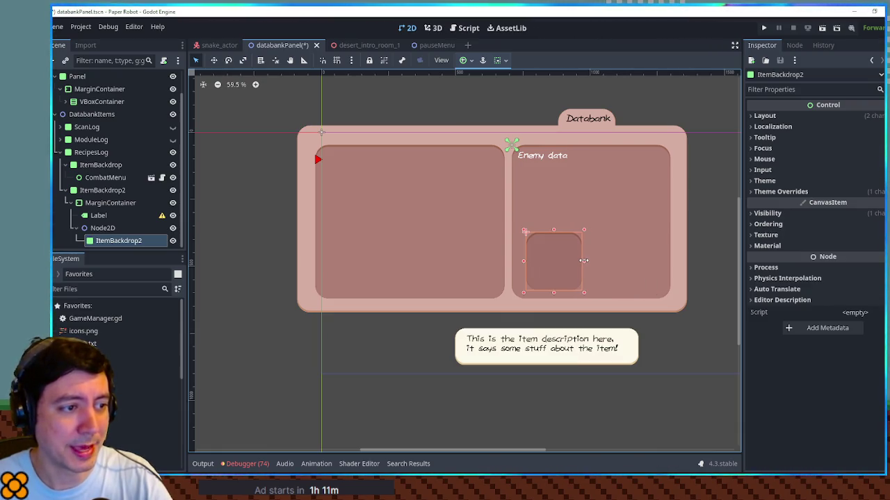
Set ItemBackdrop2's Layout Transform size to 200 × 200 px
click(765, 116)
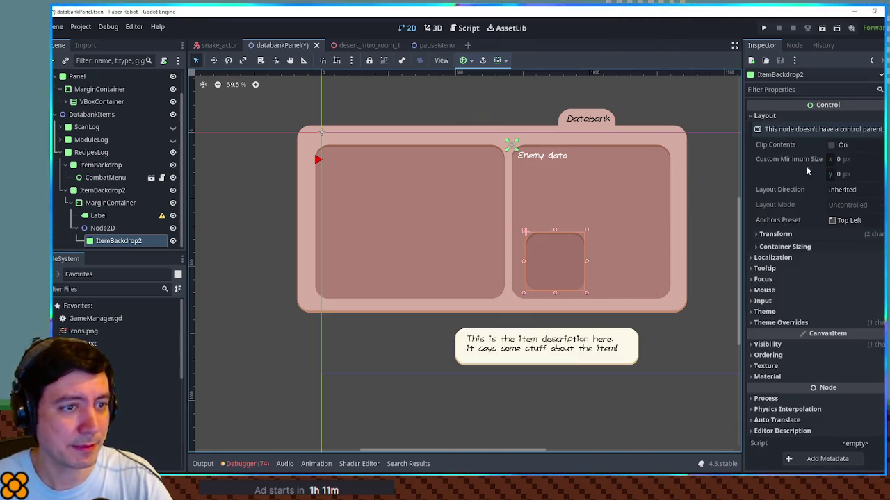
click(763, 248)
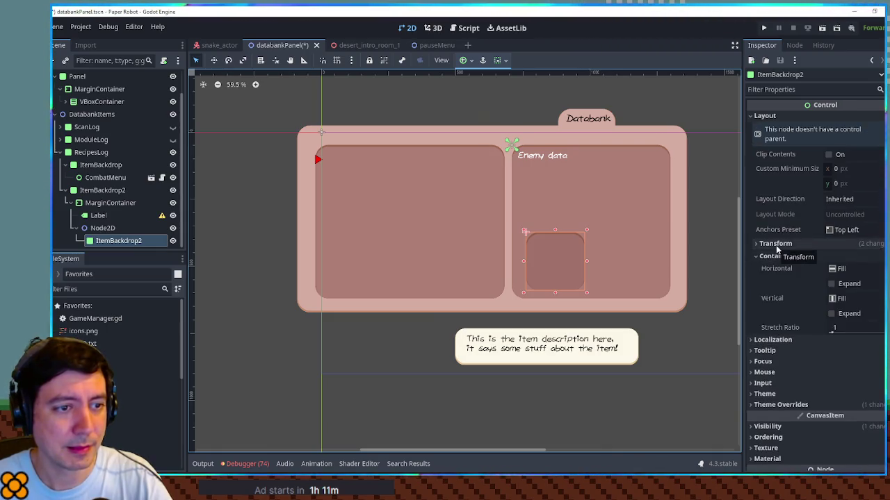
click(777, 245)
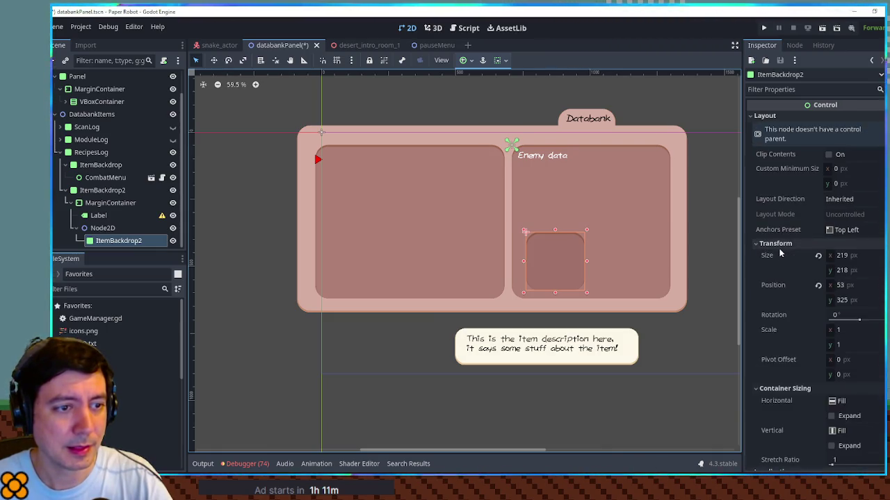
click(843, 255)
text(200)
click(852, 270)
text(200)
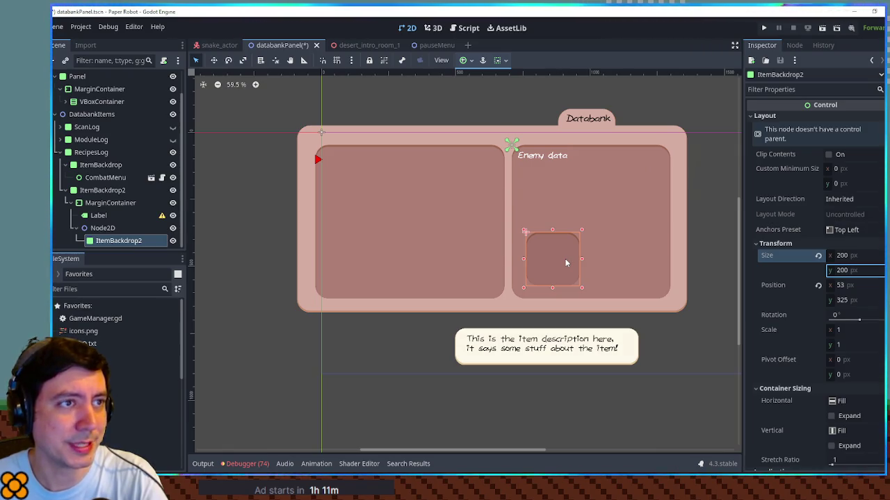
Paste a TextureRect as a child of ItemBackdrop2
click(100, 217)
click(119, 241)
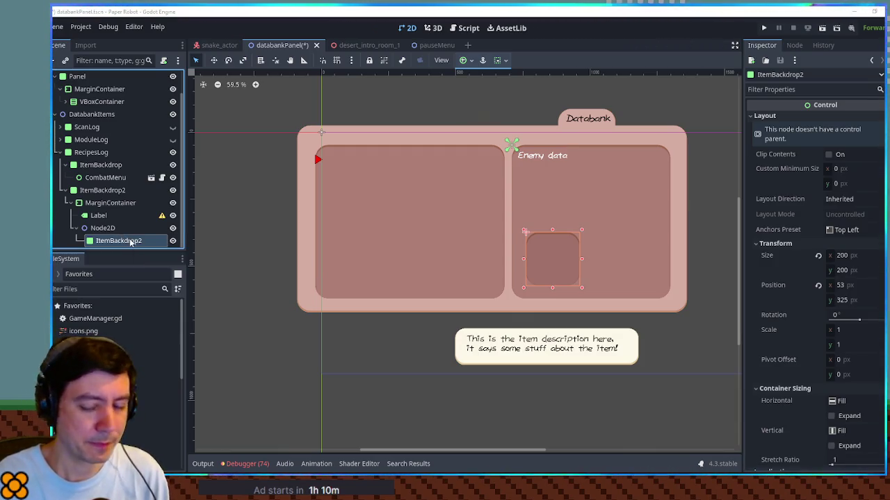
key(ctrl+v)
Filter FileSystem for 'icons' and assign icons.png as the TextureRect's texture
click(83, 289)
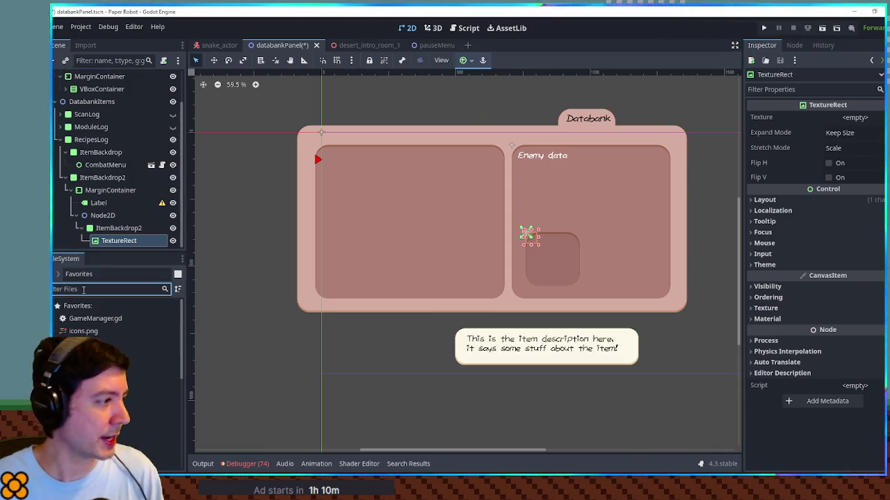
text(icons)
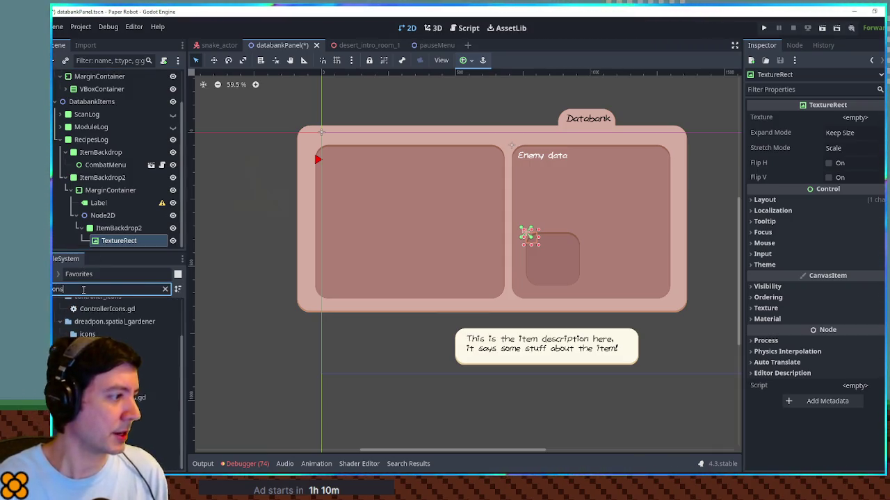
mouse_move(91, 334)
mouse_down()
mouse_move(118, 244)
mouse_move(855, 120)
mouse_up()
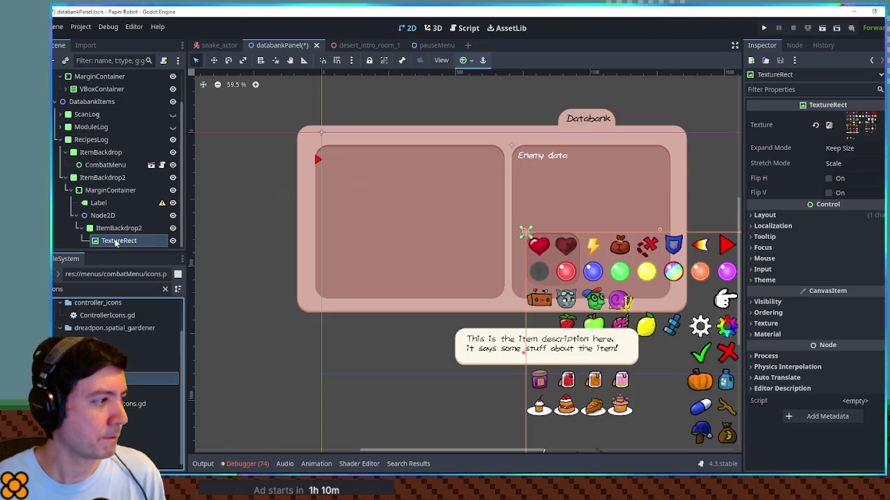
click(792, 216)
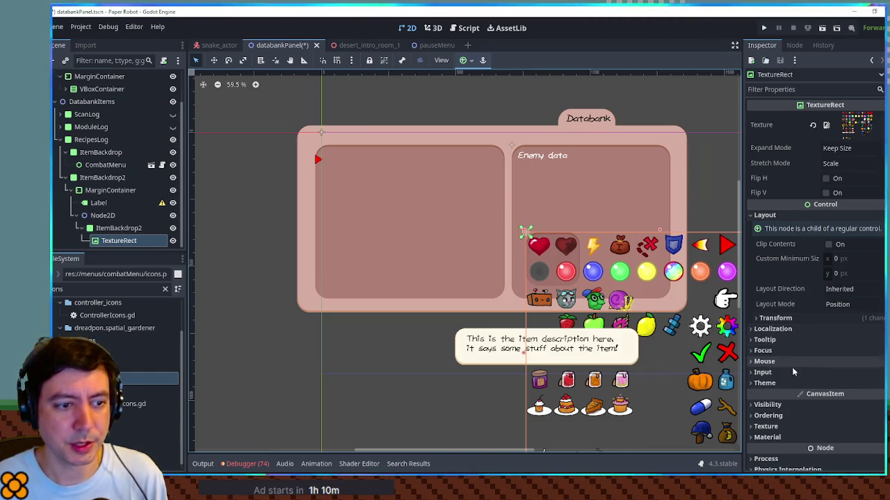
click(874, 130)
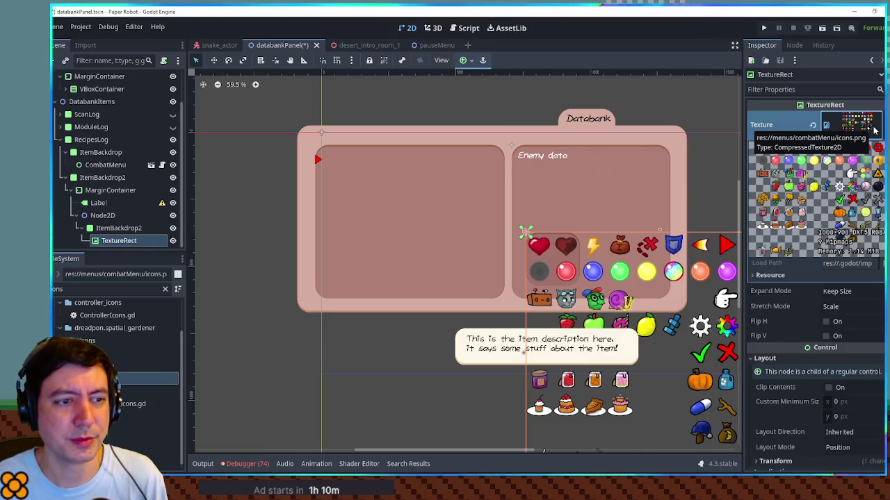
right_click(874, 130)
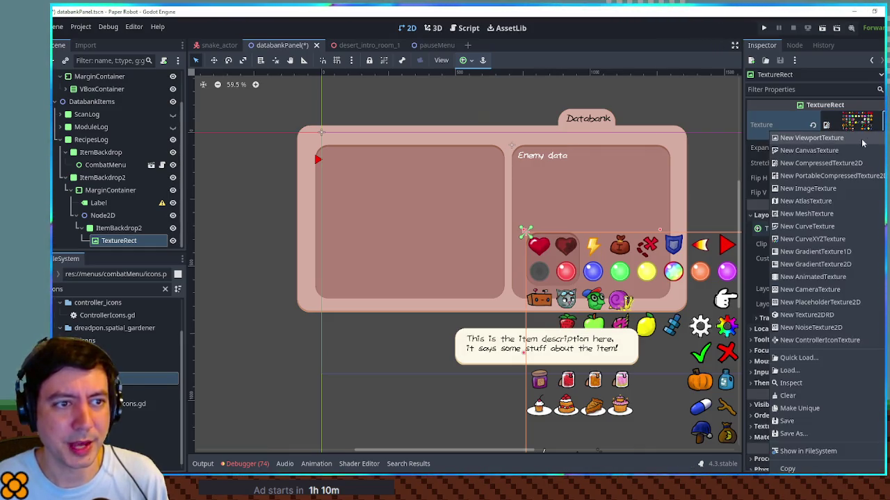
Use an icons.png AtlasTexture with a 100×100 strawberry region at 100, 300, enlarged to fill the backdrop
click(852, 197)
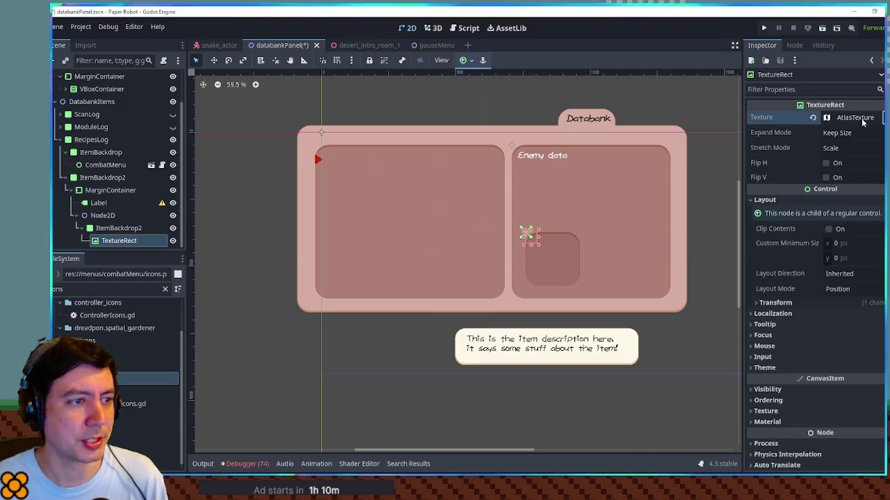
click(859, 118)
drag(132, 379, 863, 256)
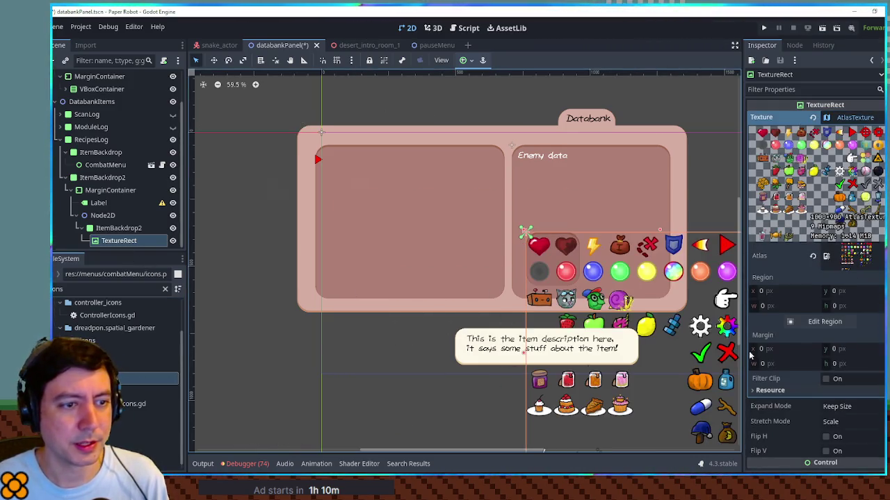
click(824, 321)
scroll(379, 206, down, 2)
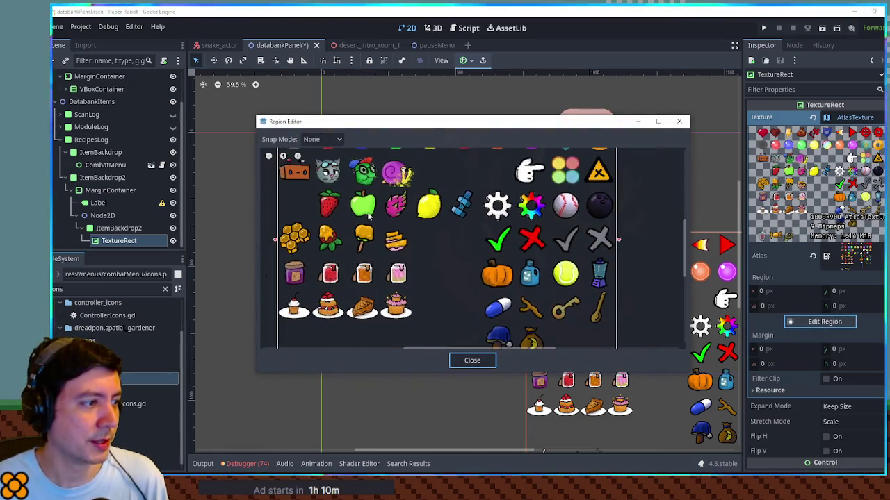
drag(311, 188, 344, 221)
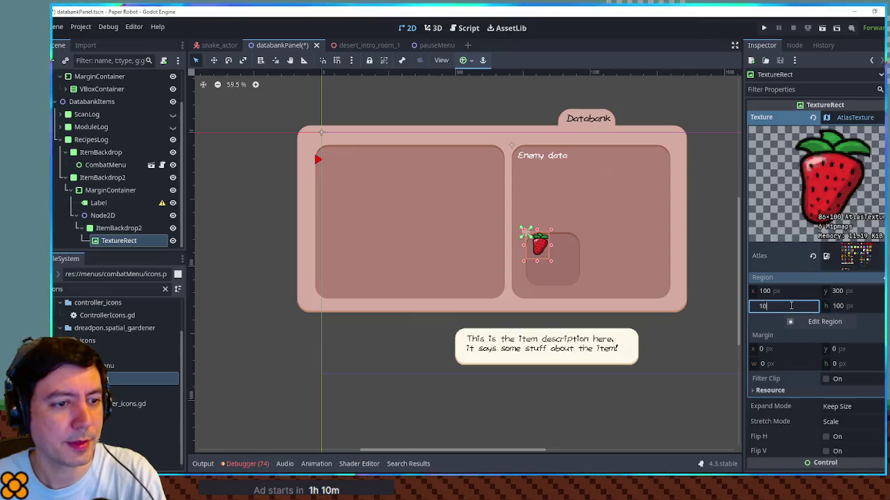
mouse_move(554, 261)
mouse_down()
mouse_move(570, 281)
mouse_move(555, 261)
mouse_up()
click(606, 262)
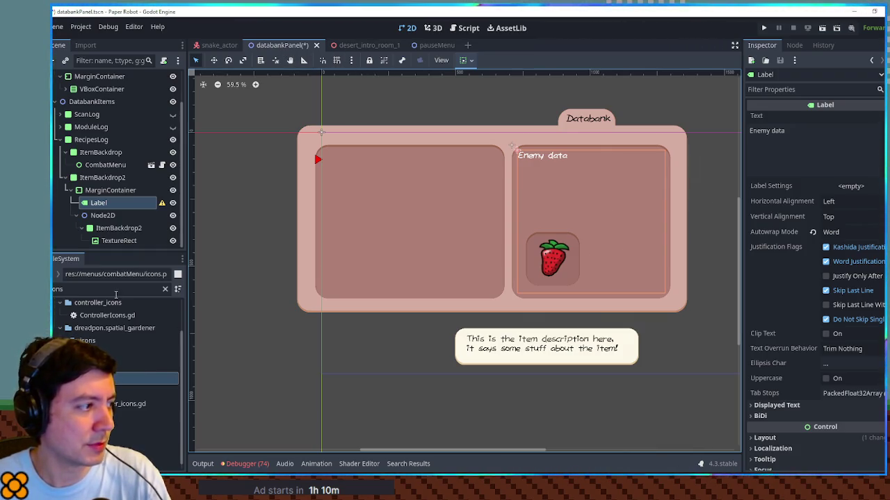
click(464, 28)
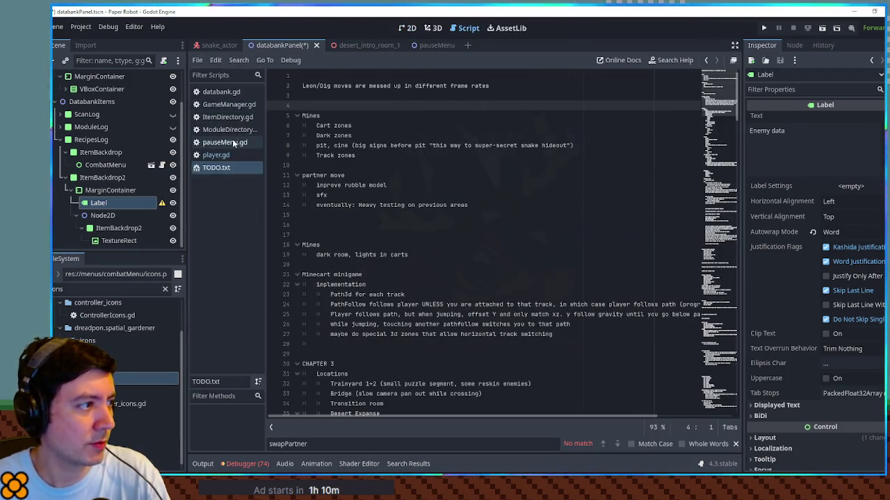
click(224, 118)
drag(707, 391, 703, 218)
click(307, 183)
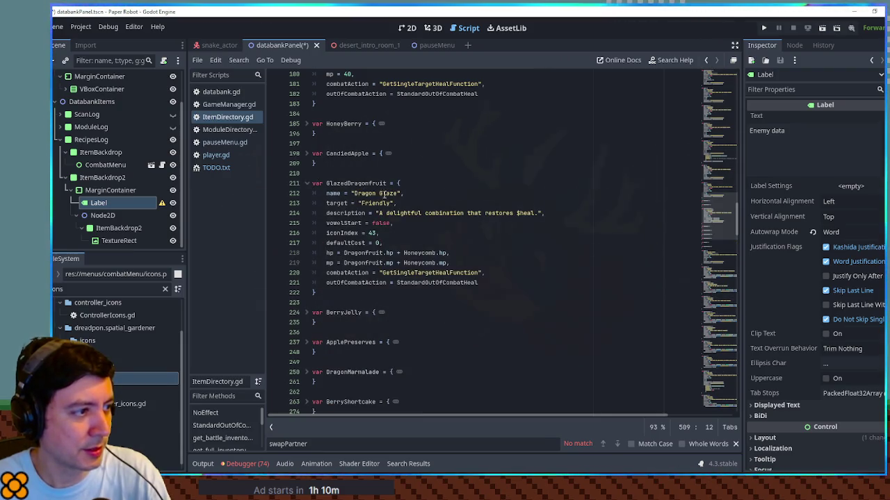
scroll(381, 193, down, 4)
click(307, 224)
drag(355, 232, 410, 233)
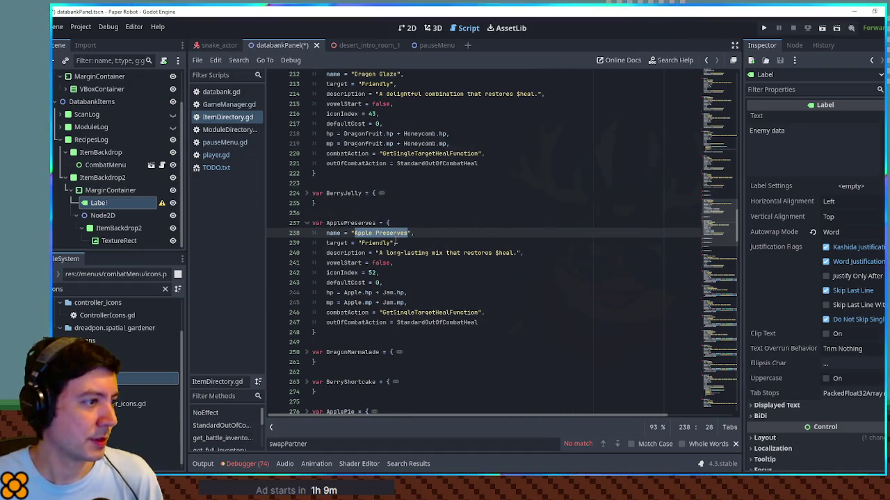
click(306, 352)
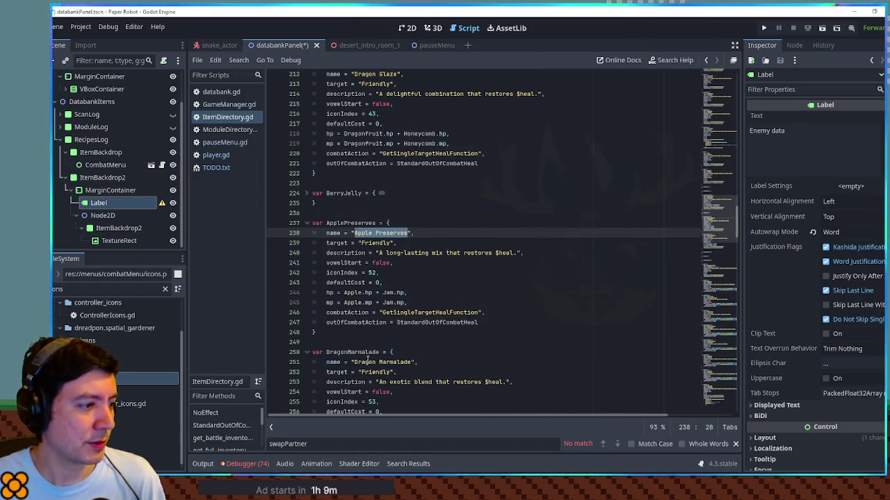
drag(355, 362, 412, 362)
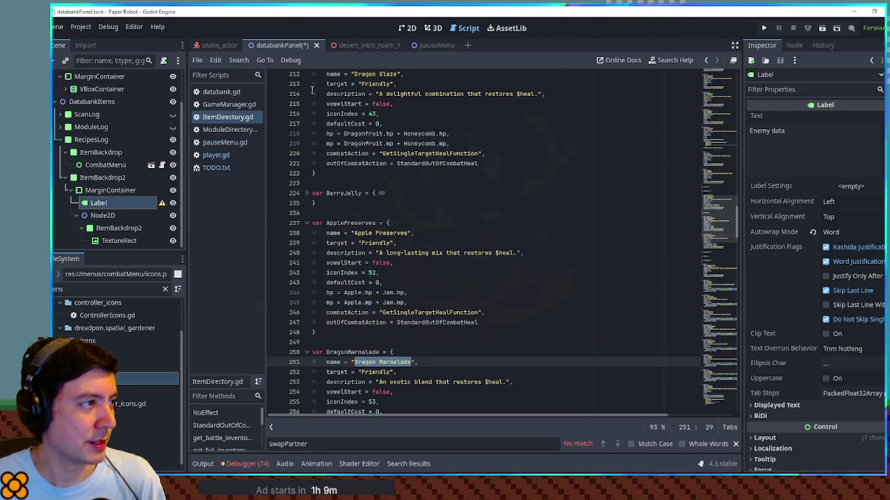
click(408, 28)
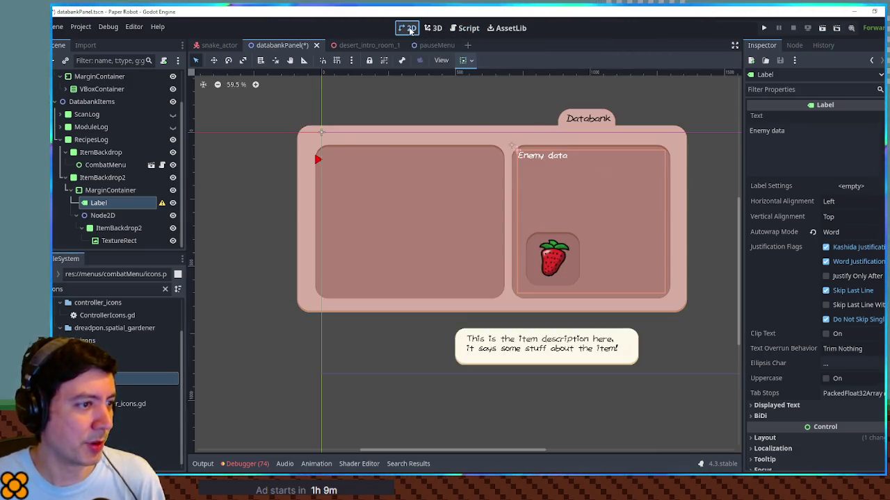
Paste a Label under ItemBackdrop2 with the text 'Dragon Marmalade'
click(115, 228)
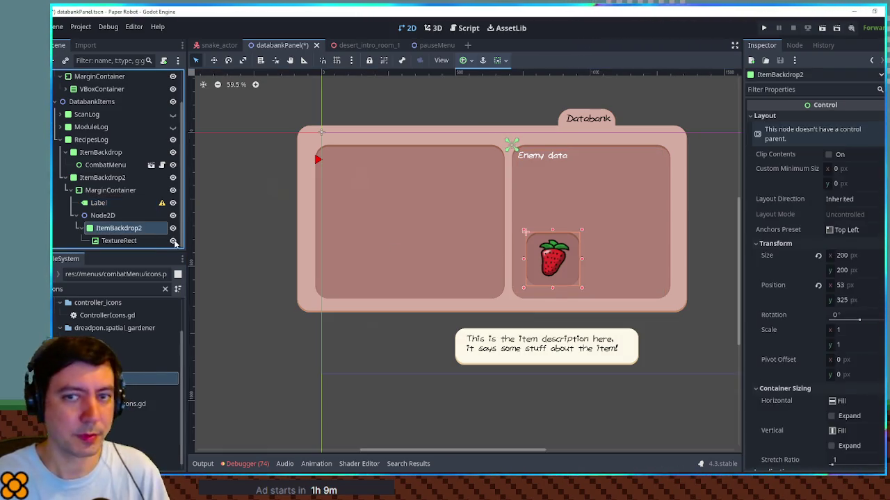
key(ctrl+v)
click(797, 141)
text(Dragon Marmalade)
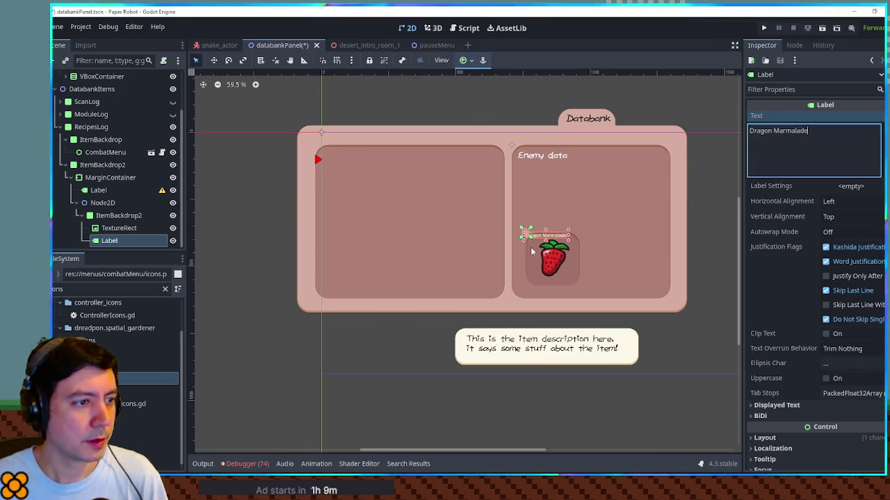
scroll(542, 248, up, 3)
scroll(589, 249, right, 2)
scroll(498, 130, up, 2)
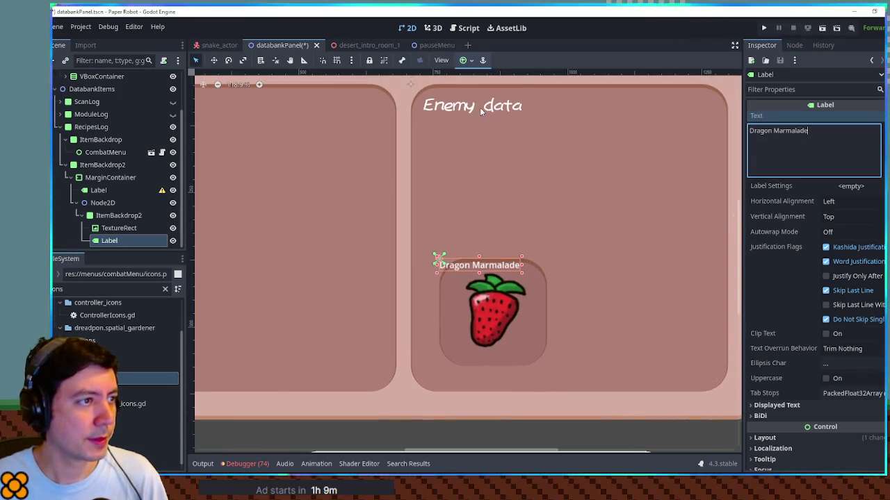
click(479, 107)
scroll(799, 203, down, 5)
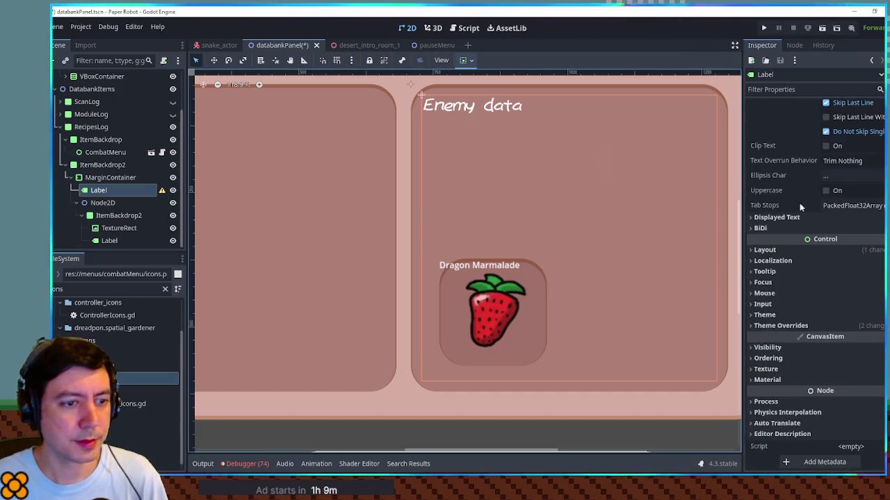
click(791, 324)
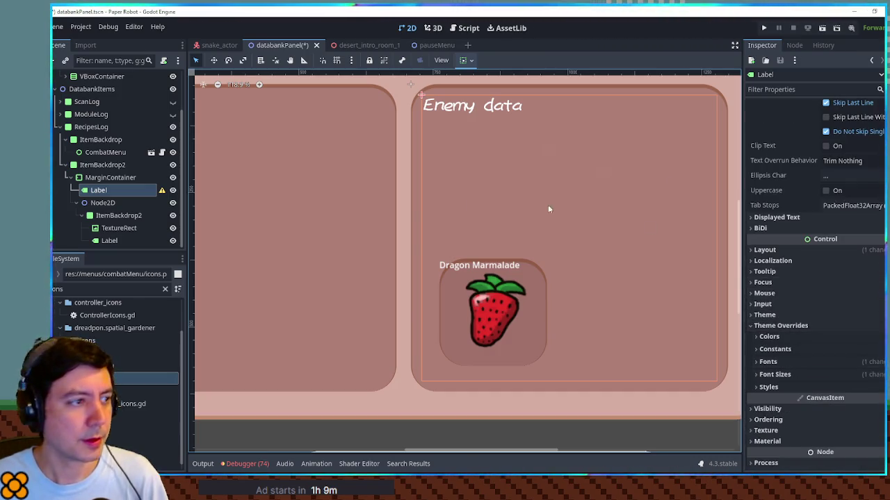
click(115, 192)
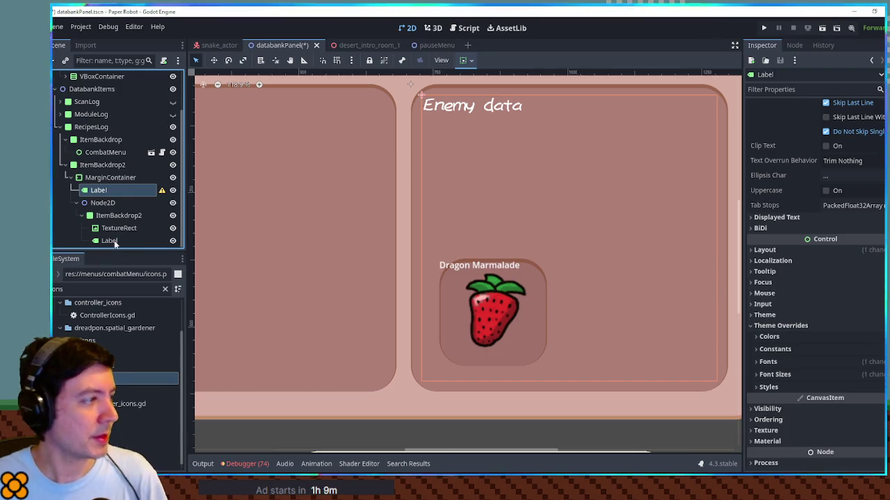
Replace it with a fresh copy of the Enemy data label retitled 'Dragon Marmalade'
click(111, 240)
key(Delete)
click(118, 216)
key(ctrl+v)
drag(839, 147, 644, 132)
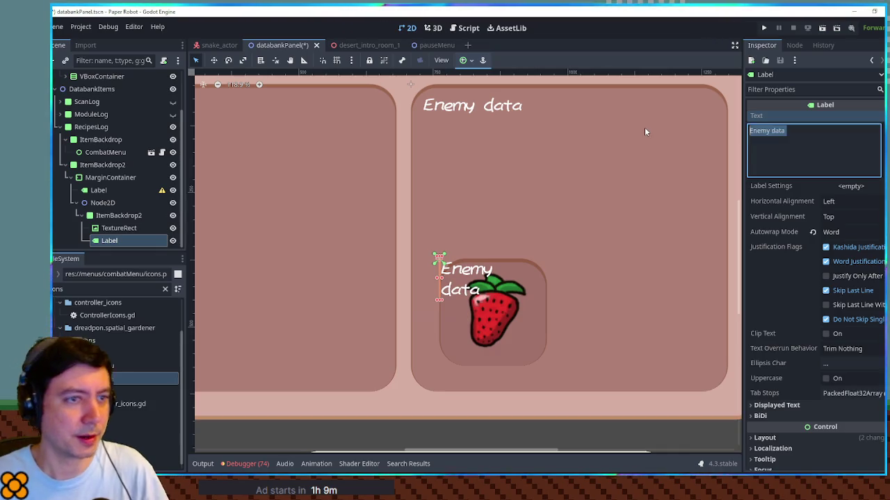
text(Dragon Marmalade)
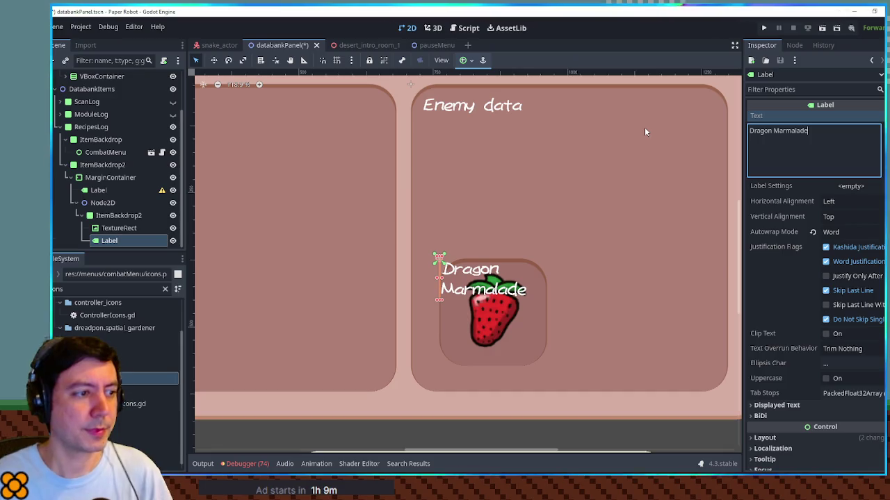
Enable a font size override on the caption label and adjust its value
scroll(796, 327, down, 5)
click(796, 326)
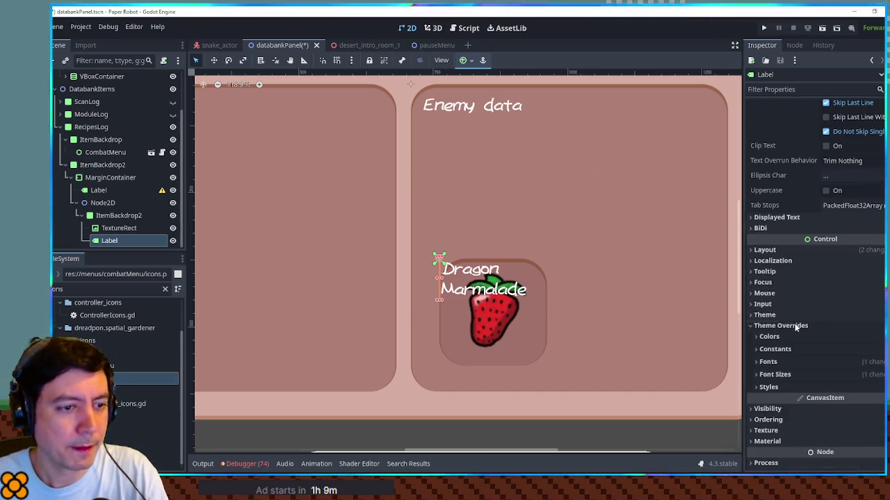
click(791, 374)
click(765, 386)
click(836, 386)
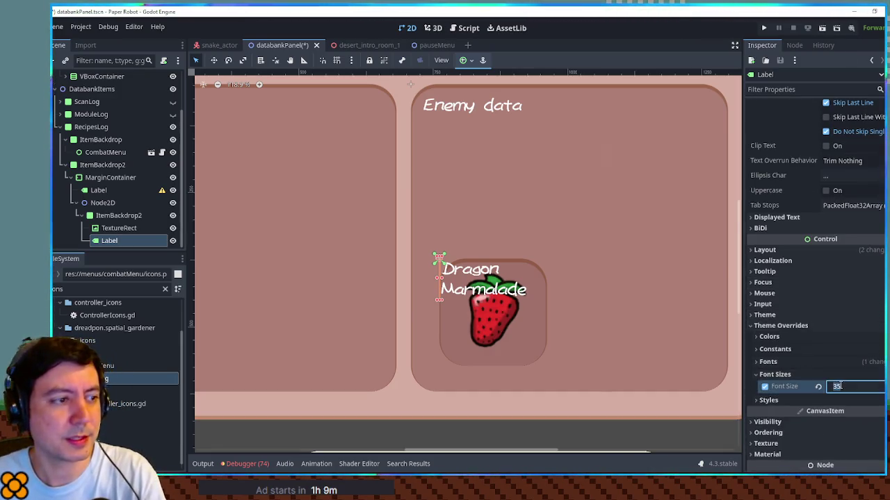
text(20)
key(Return)
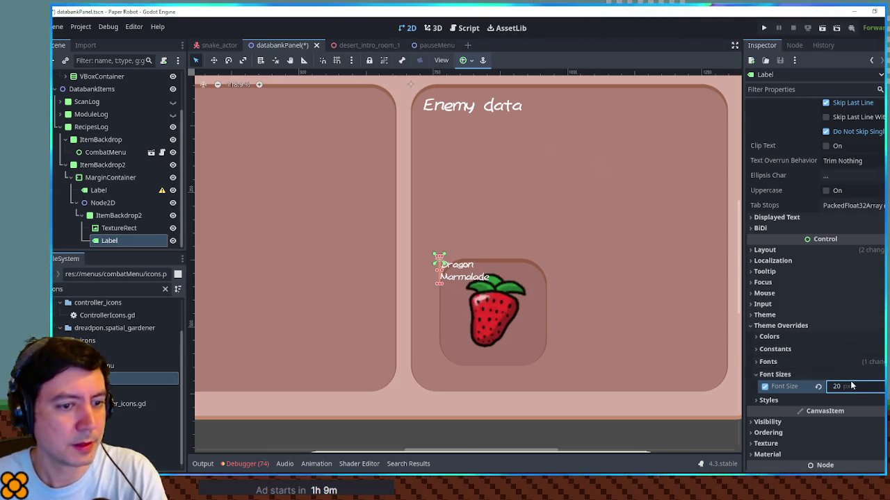
text(1)
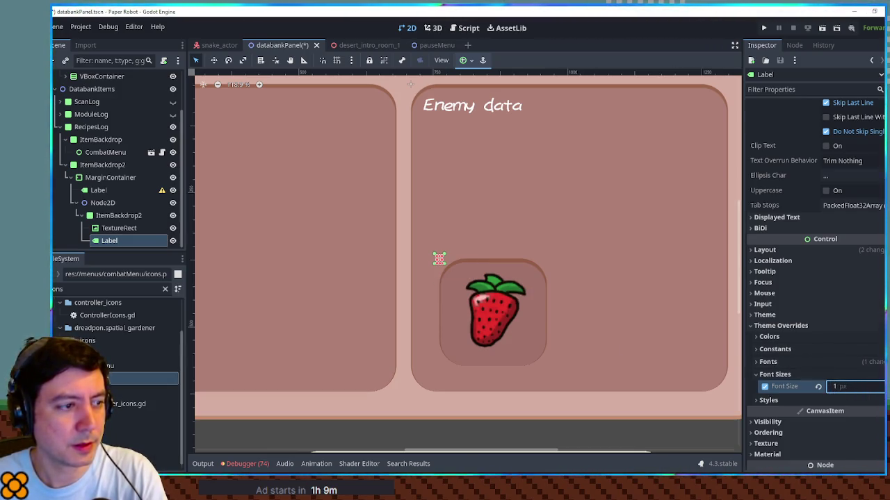
key(BackSpace)
text(2)
key(Up)
key(Up)
key(Up)
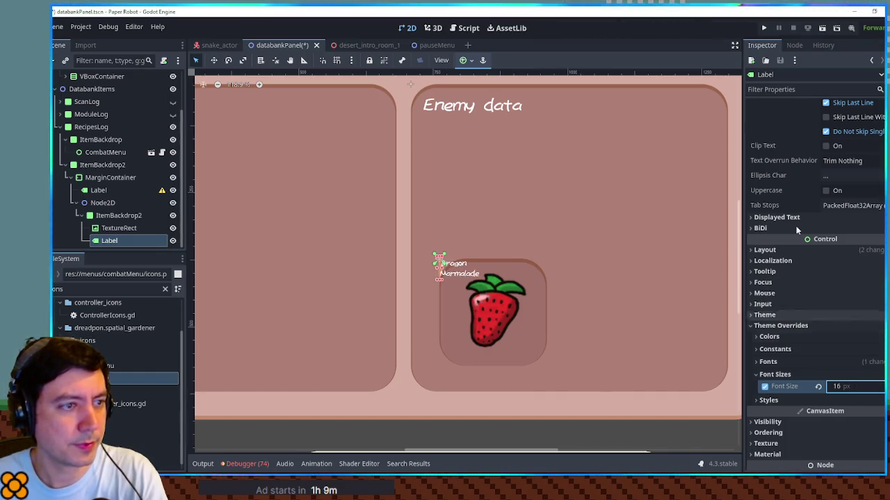
Turn Autowrap off, raise the font size to 22 px, and move the caption below the strawberry
scroll(827, 194, up, 5)
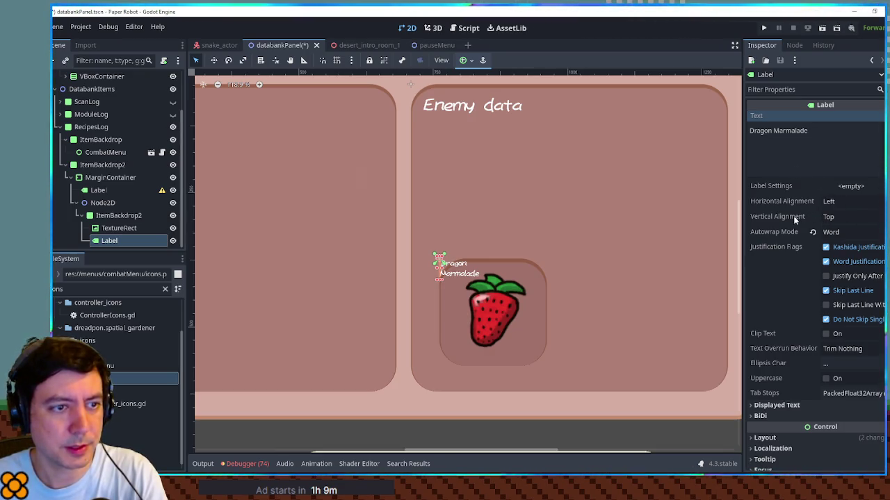
click(812, 233)
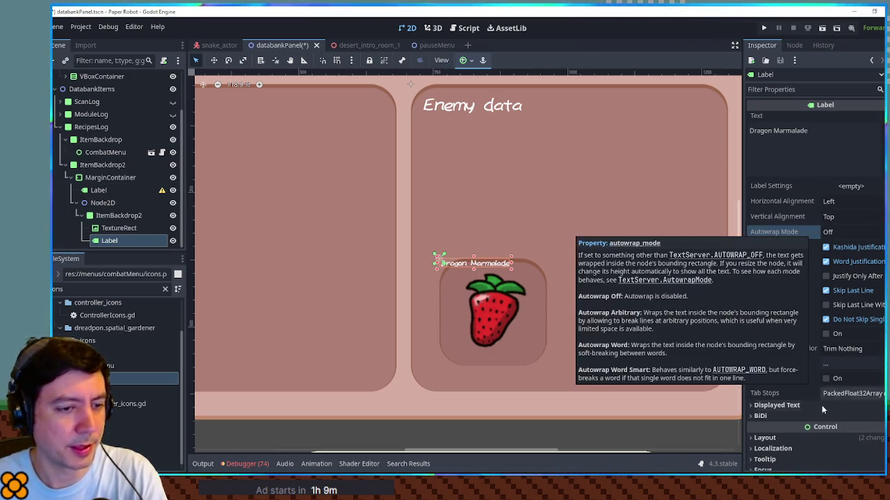
scroll(830, 383, down, 5)
drag(838, 436, 859, 435)
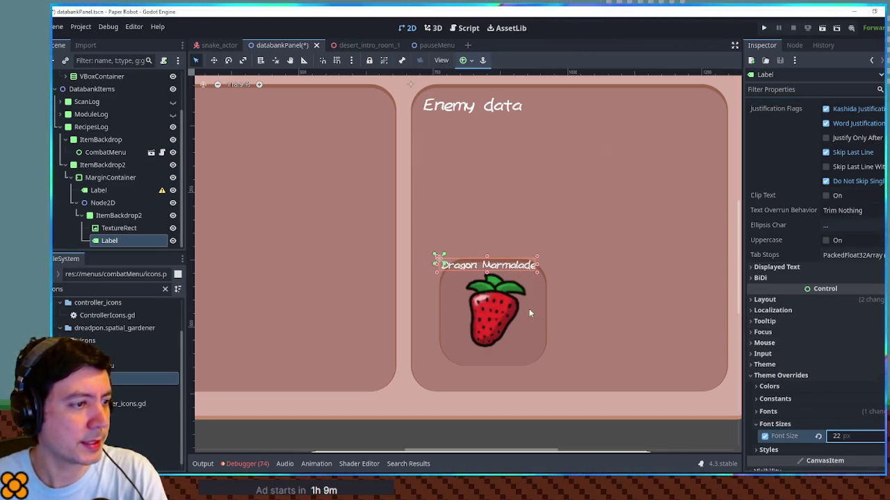
drag(501, 269, 507, 361)
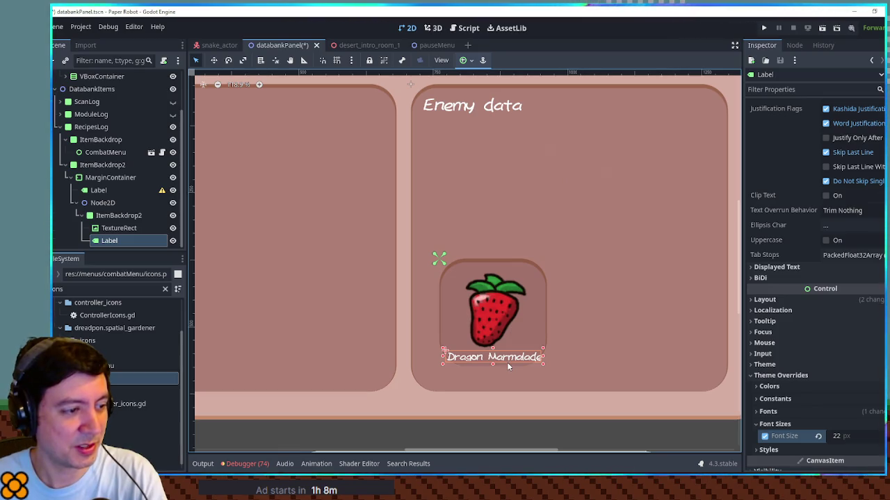
Extend ItemBackdrop2's bottom edge to make the strawberry card slightly taller
click(494, 325)
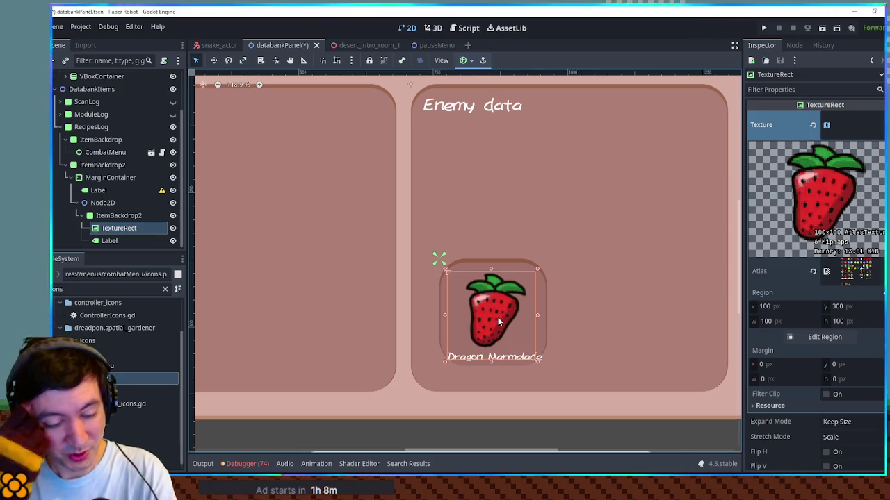
drag(494, 330, 495, 326)
key(ctrl+z)
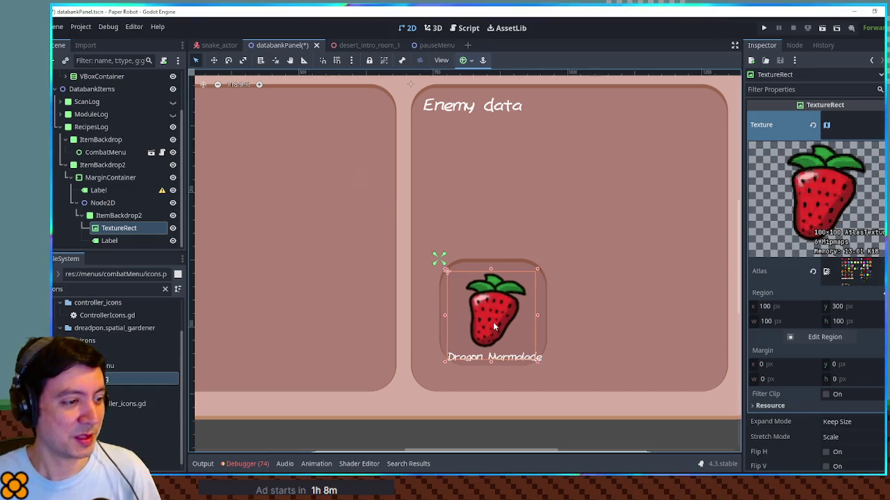
click(540, 326)
drag(491, 372, 491, 379)
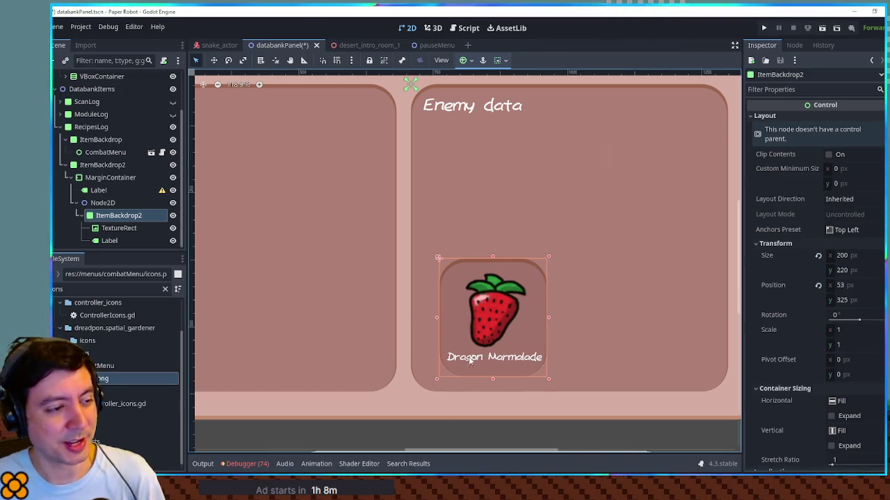
scroll(470, 361, down, 3)
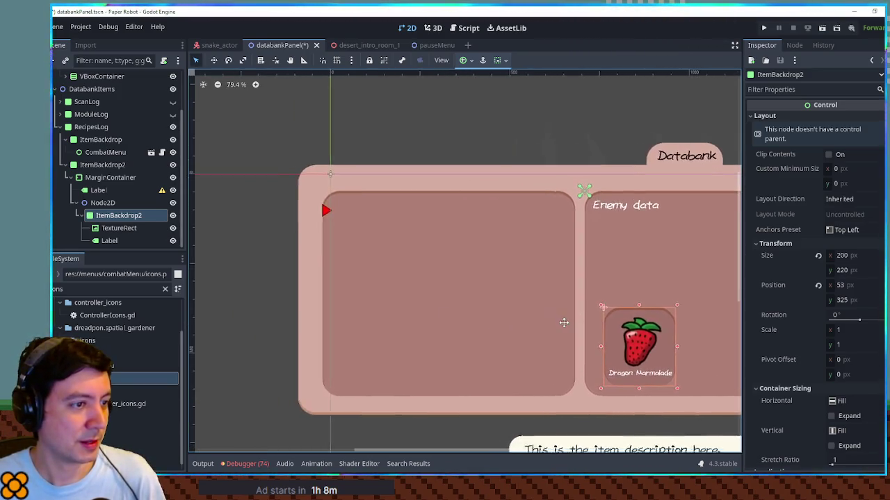
scroll(572, 340, up, 2)
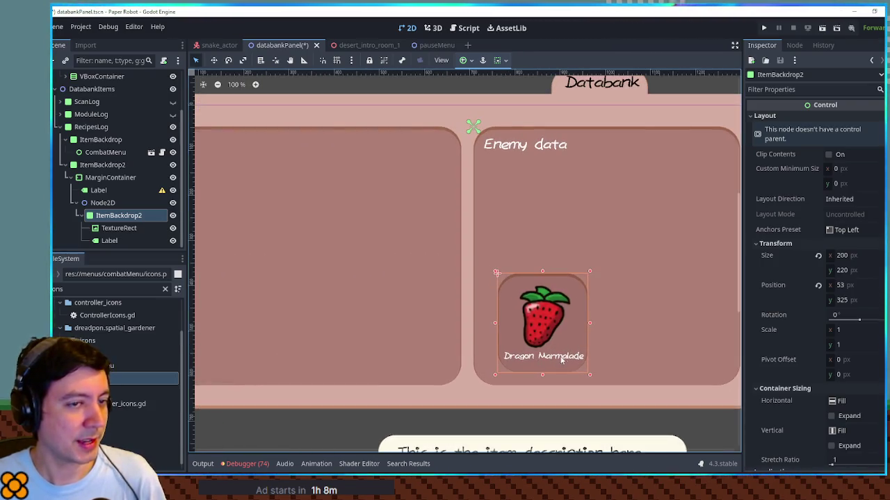
Center the caption horizontally and change its text to 'Strawberry'
click(560, 360)
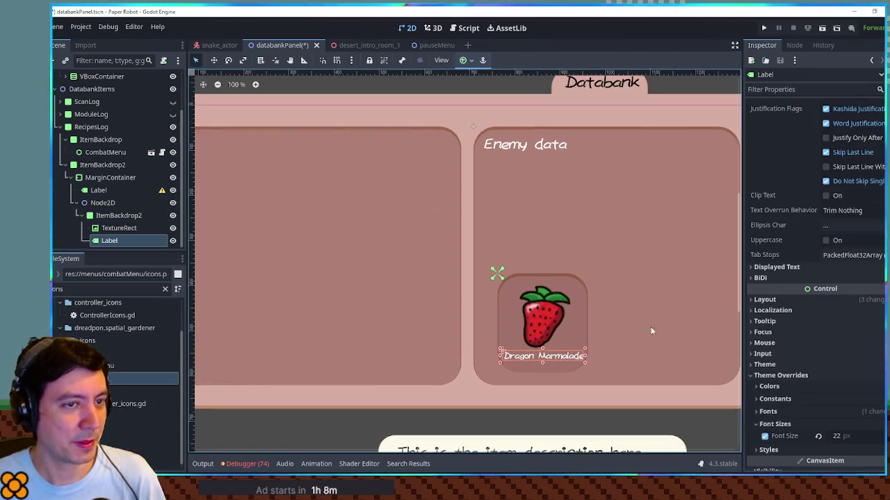
scroll(789, 218, up, 4)
mouse_move(836, 163)
mouse_down()
mouse_move(729, 146)
mouse_move(744, 132)
mouse_up()
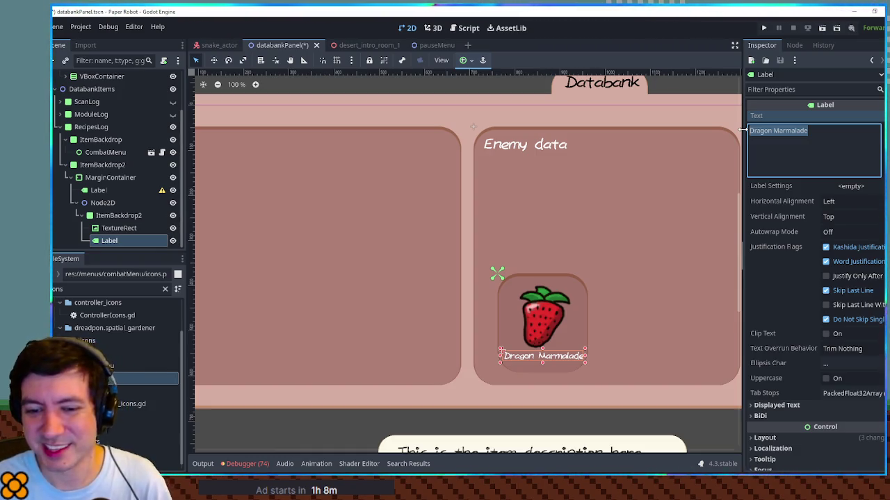
text(Straw)
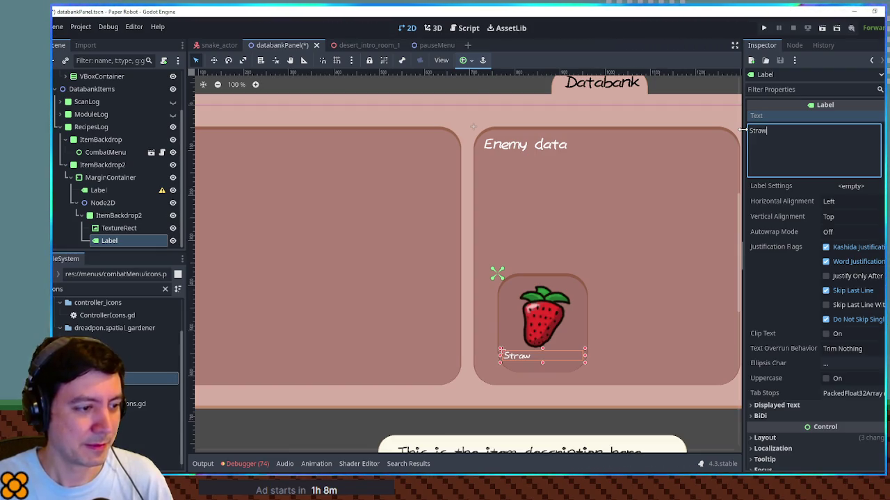
key(ctrl+z)
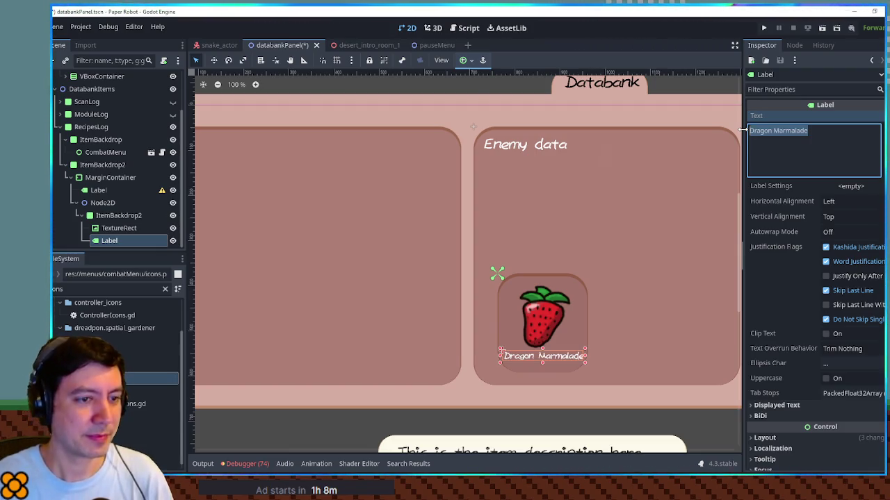
click(845, 201)
click(841, 228)
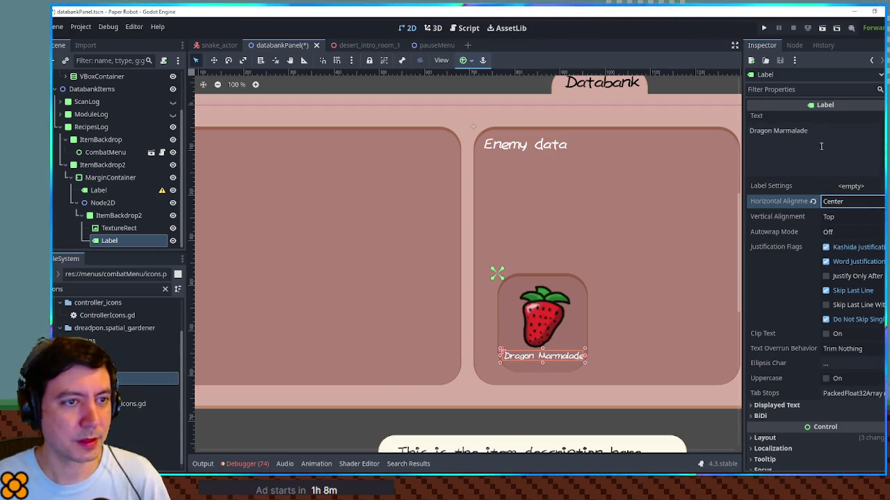
click(778, 139)
key(ctrl+a)
text(Strab)
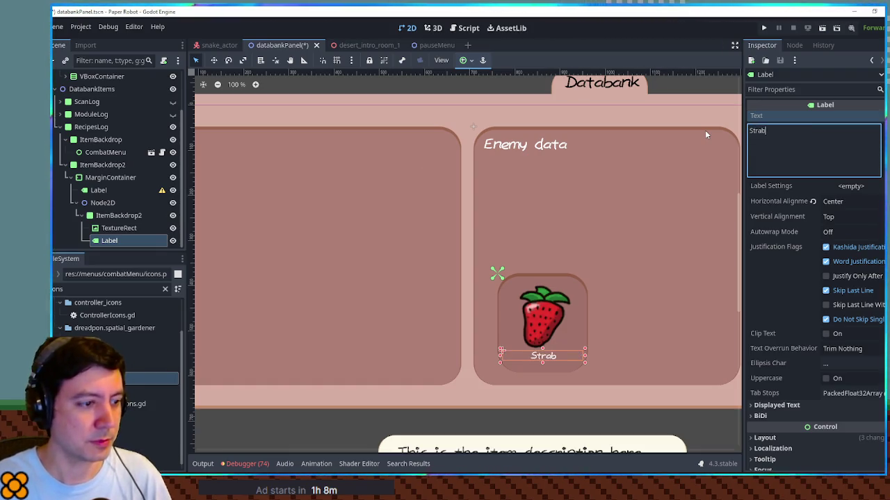
key(BackSpace)
text(wberry)
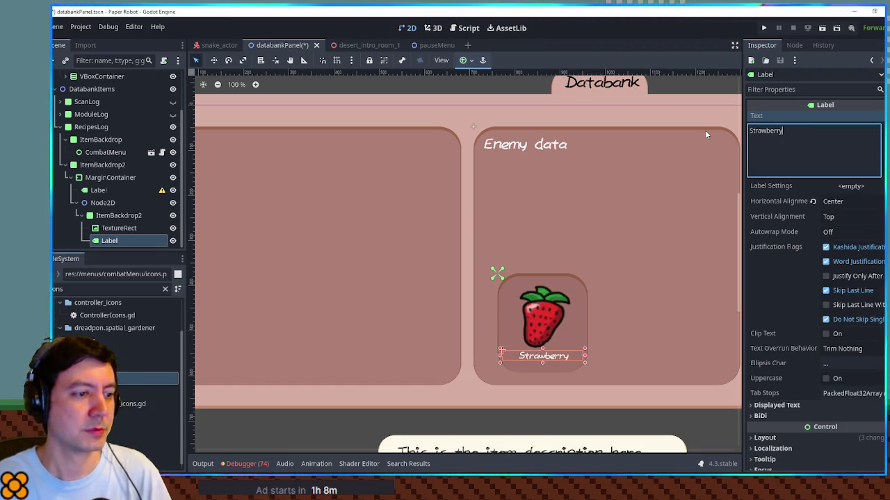
click(630, 426)
scroll(586, 268, down, 3)
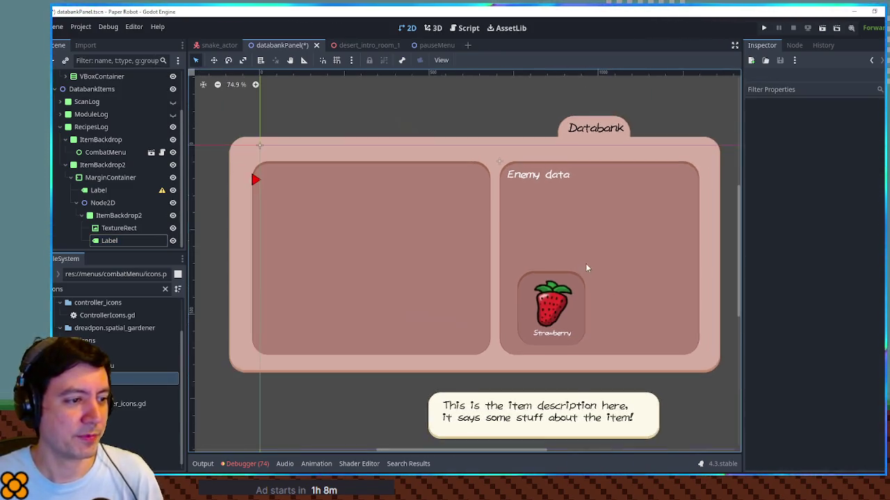
scroll(611, 265, up, 2)
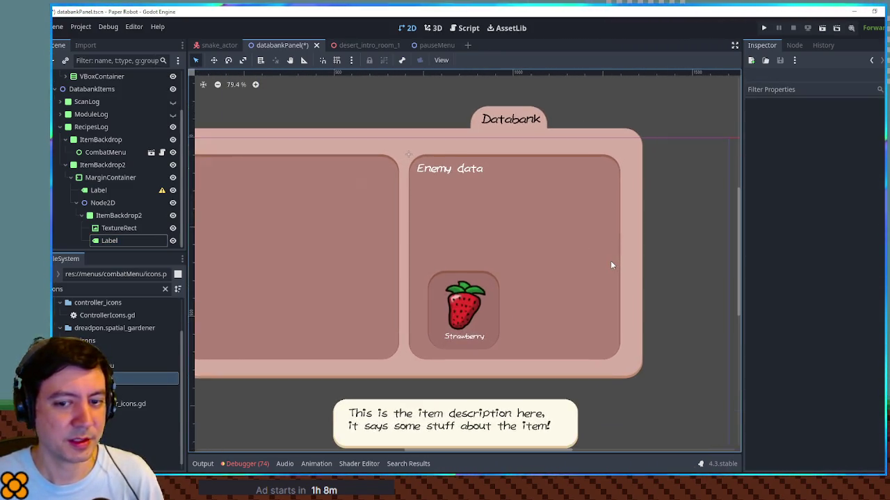
drag(561, 261, 609, 274)
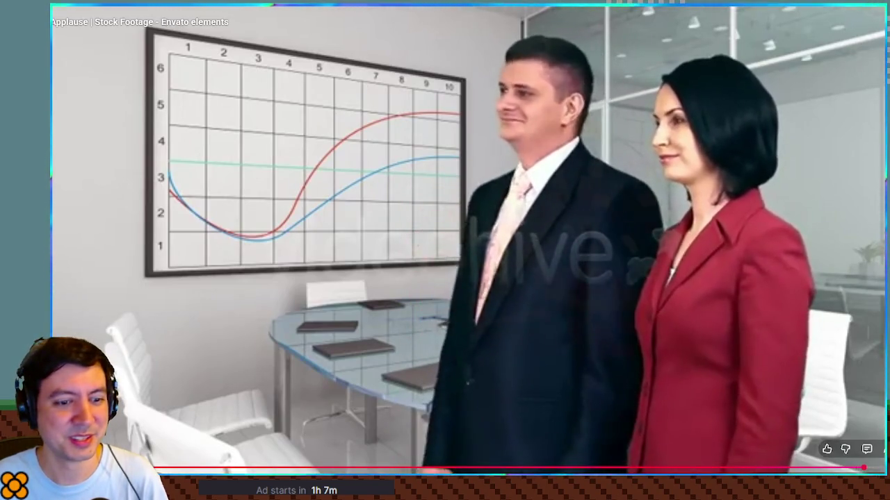
Exit fullscreen on the finished applause clip and minimize the browser
key(Escape)
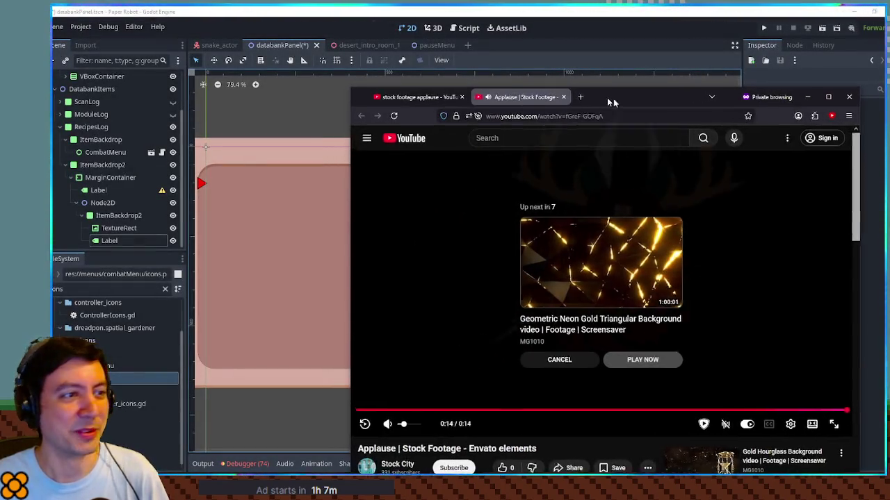
click(792, 94)
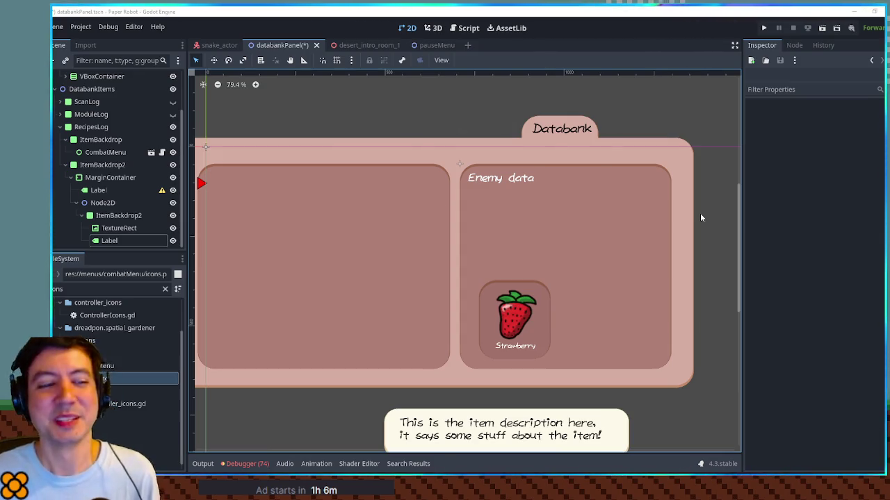
scroll(517, 221, left, 3)
scroll(508, 220, right, 1)
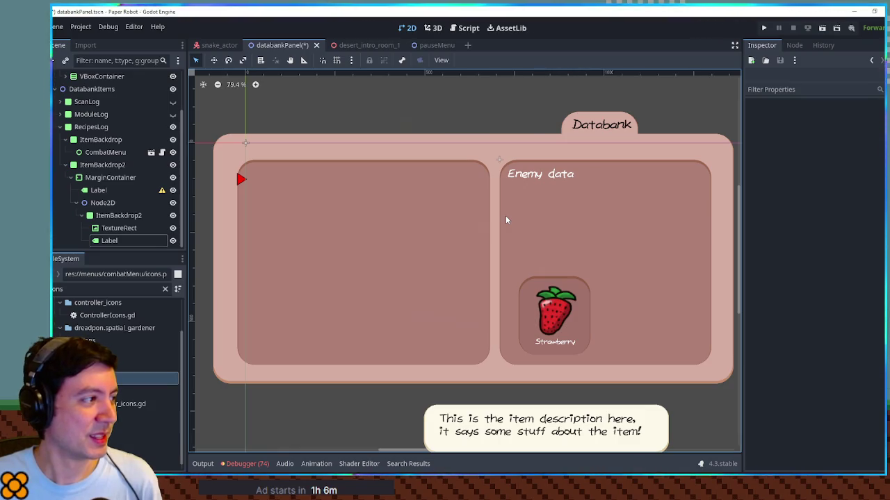
click(120, 193)
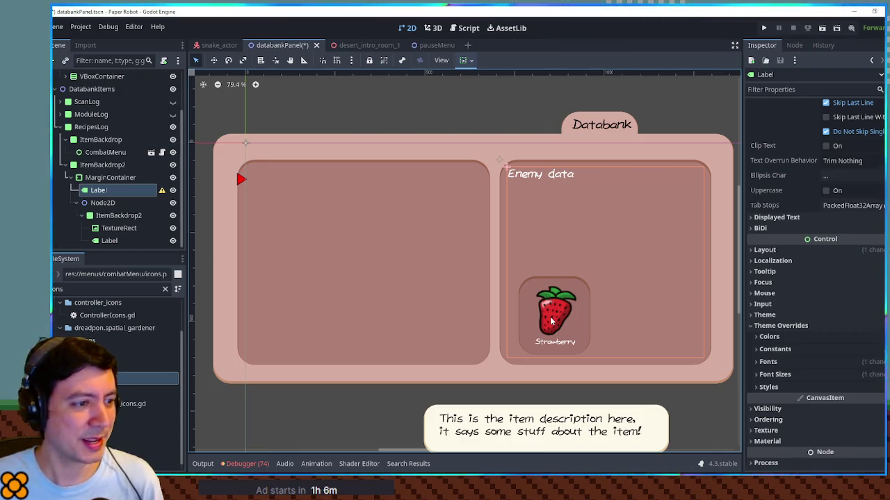
Shrink the strawberry backdrop to about 109 by 120 and shrink its picture to match
click(551, 321)
click(586, 304)
mouse_move(594, 360)
mouse_down()
mouse_move(565, 325)
mouse_move(560, 313)
mouse_move(577, 327)
mouse_move(566, 307)
mouse_move(527, 293)
mouse_move(560, 320)
mouse_up()
drag(584, 350, 552, 316)
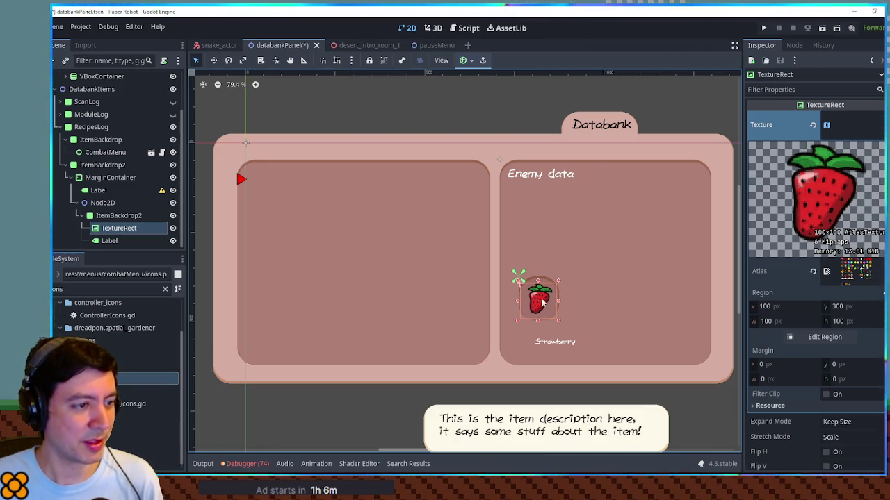
Move the Strawberry caption beside the icon and give it a 30 px font size
click(592, 326)
drag(553, 344, 600, 295)
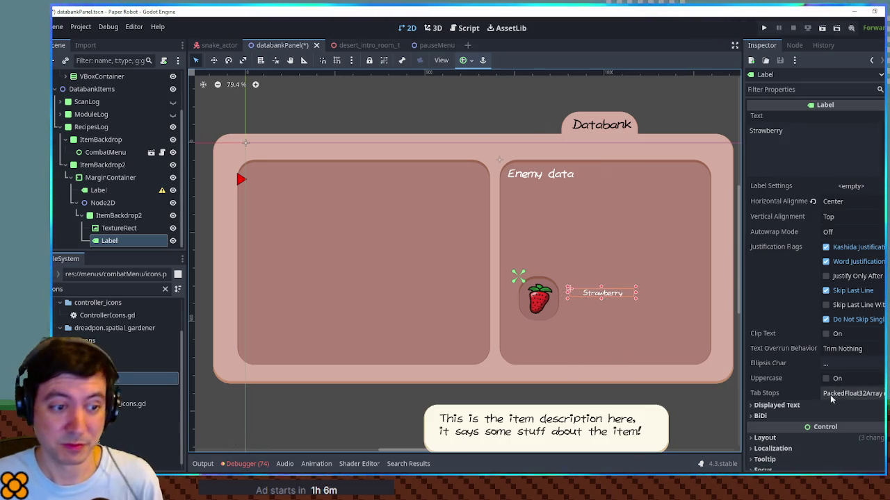
scroll(801, 353, down, 5)
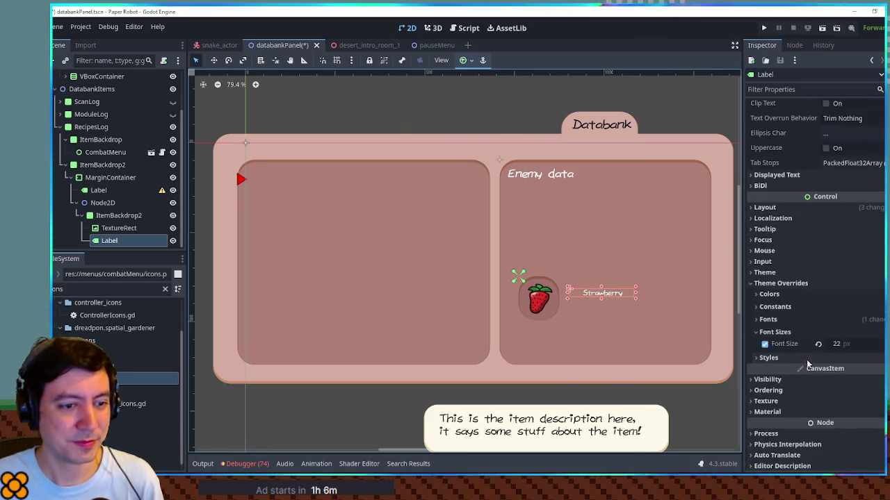
click(866, 342)
text(30)
key(Return)
Left-align the Strawberry caption and nudge it slightly down and left
scroll(835, 144, up, 3)
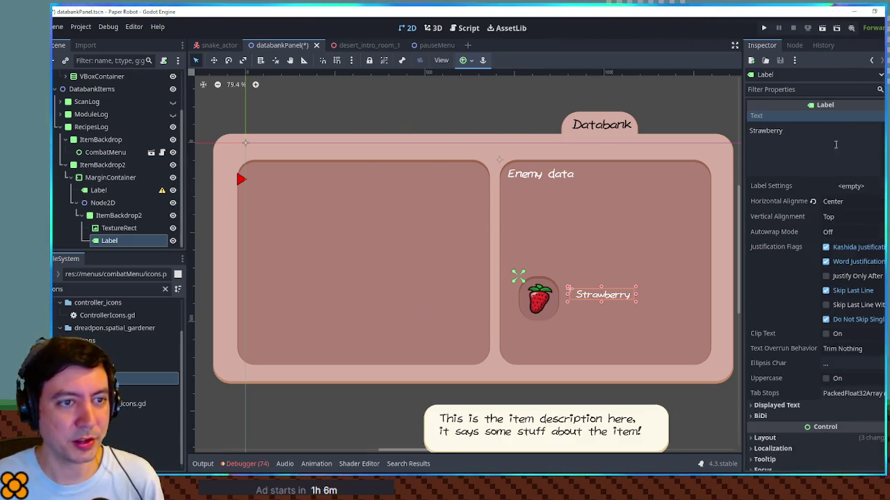
click(848, 201)
click(834, 215)
drag(607, 292, 600, 299)
click(633, 319)
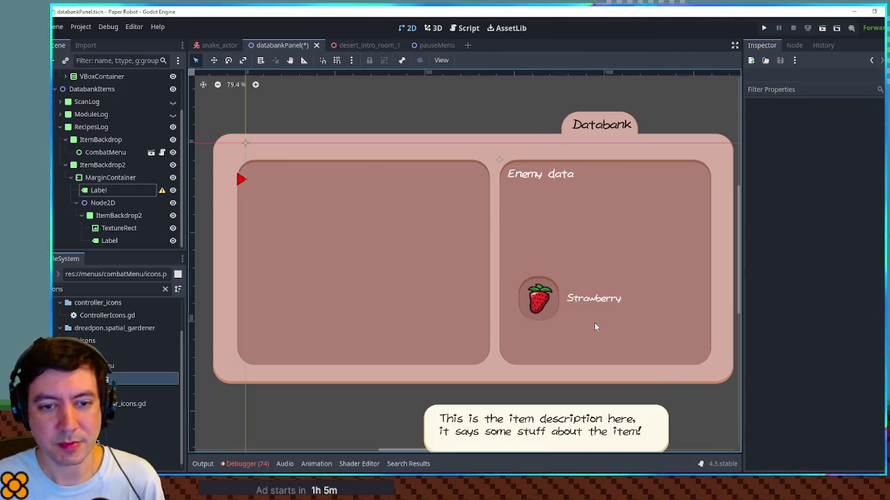
Rename the Node2D holding the strawberry item to Ingredient
click(115, 215)
click(116, 228)
click(116, 241)
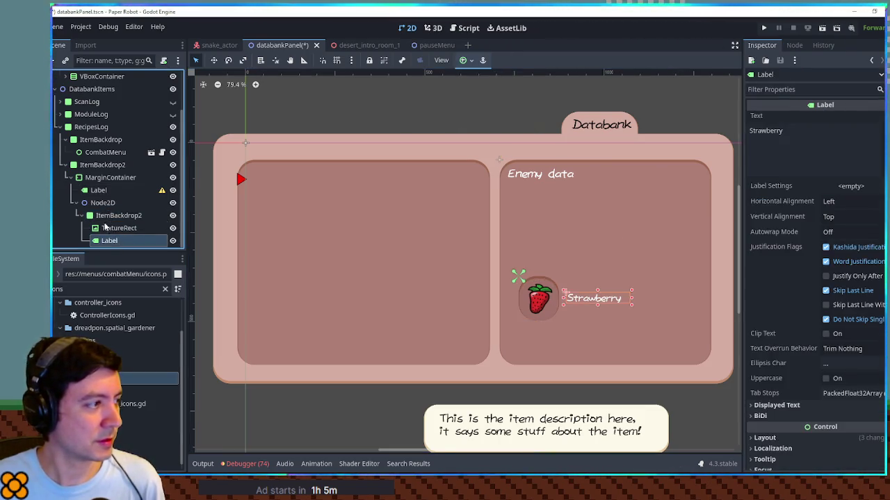
click(81, 215)
double_click(100, 228)
text(Ingredient)
key(Return)
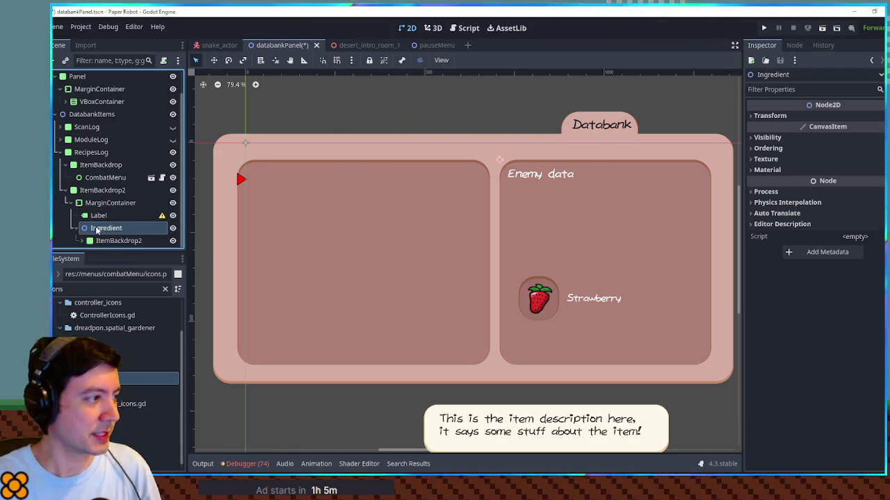
Duplicate Ingredient and move the copy, Ingredient2, below the original
key(ctrl+d)
key(w)
mouse_move(547, 302)
mouse_down()
mouse_move(547, 348)
mouse_move(541, 331)
mouse_up()
ctrl+click(83, 215)
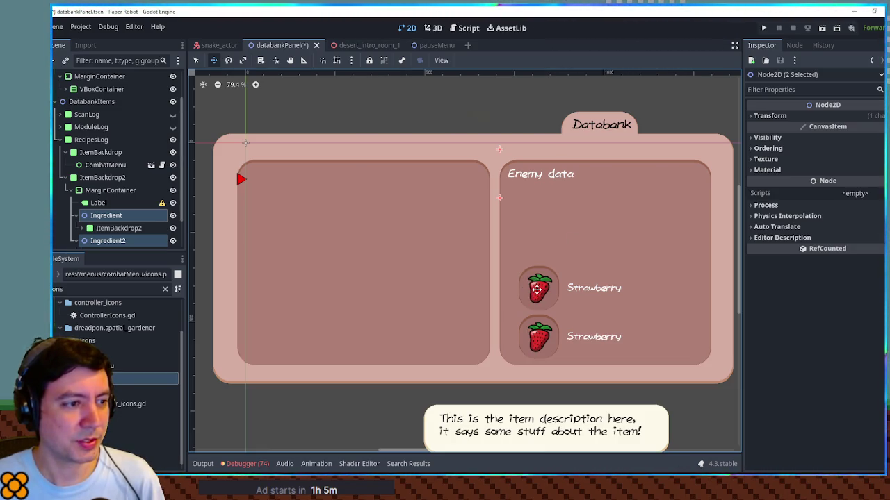
Move Ingredient2's strawberry tile to the right edge of the panel
click(109, 240)
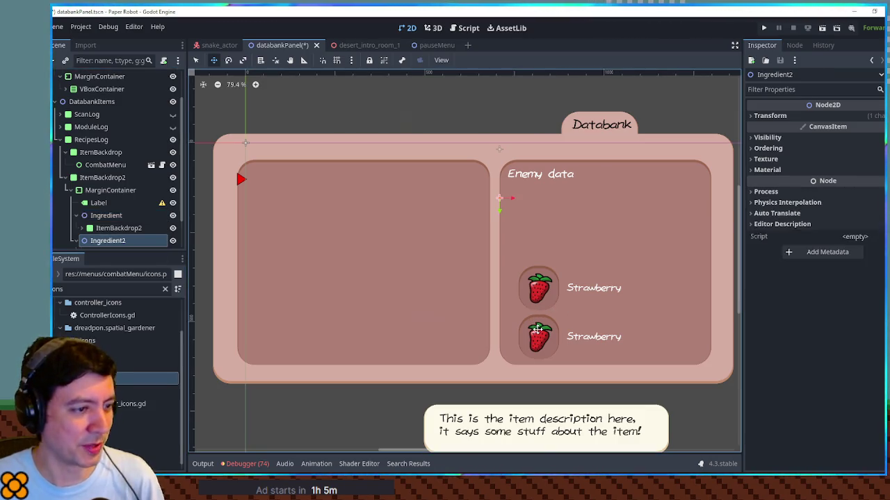
scroll(117, 214, down, 2)
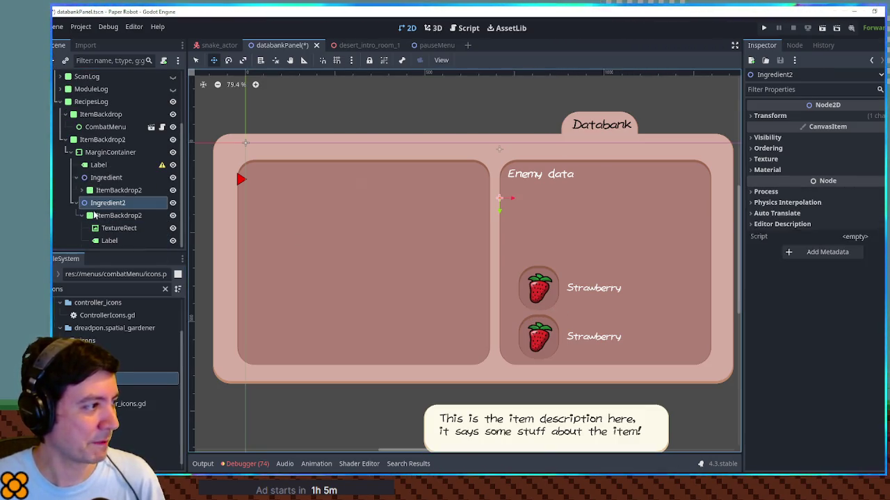
click(114, 216)
mouse_move(542, 340)
mouse_down()
mouse_move(698, 336)
mouse_move(599, 334)
mouse_up()
click(120, 241)
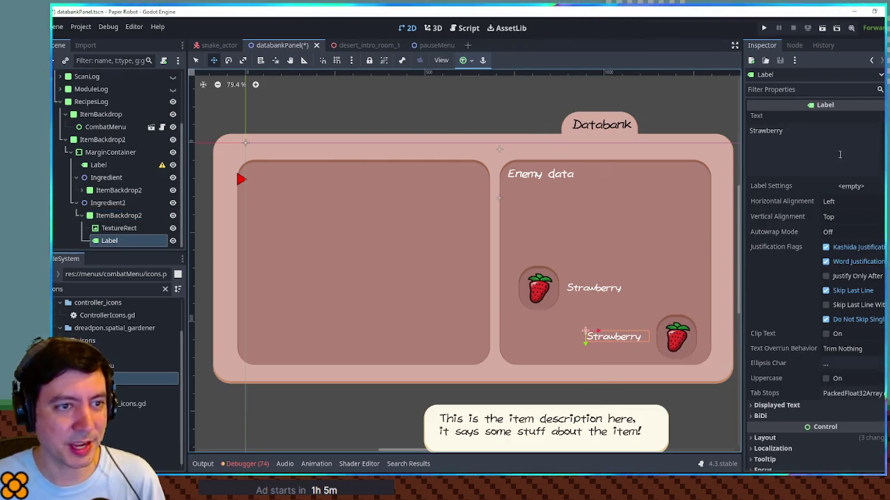
Right-align the second caption, append test text, and shift it left of the icon
click(850, 201)
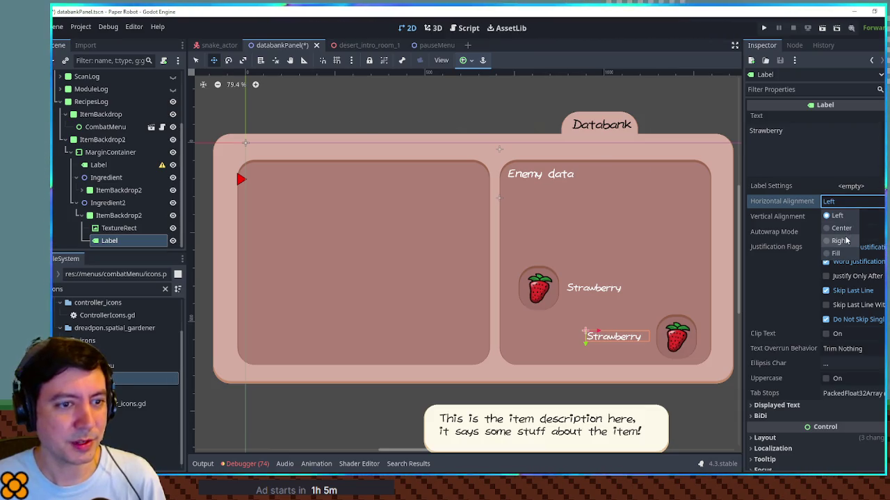
click(839, 241)
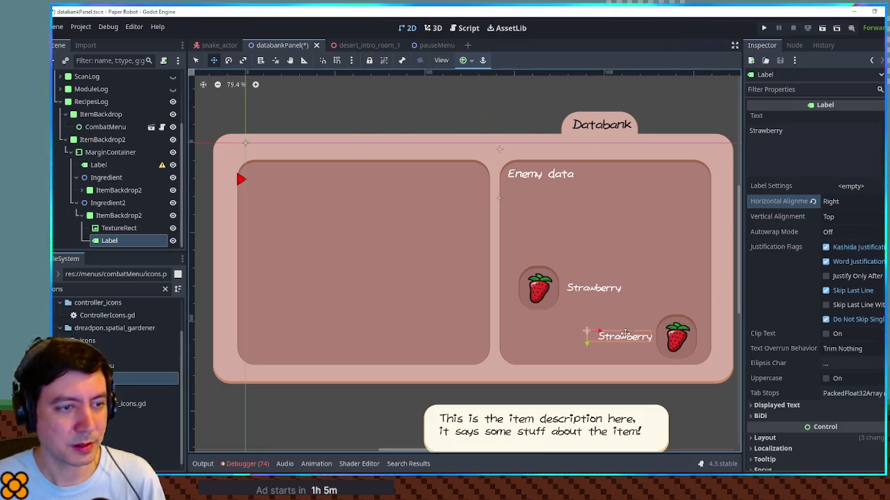
click(836, 155)
text(testaestesfaes)
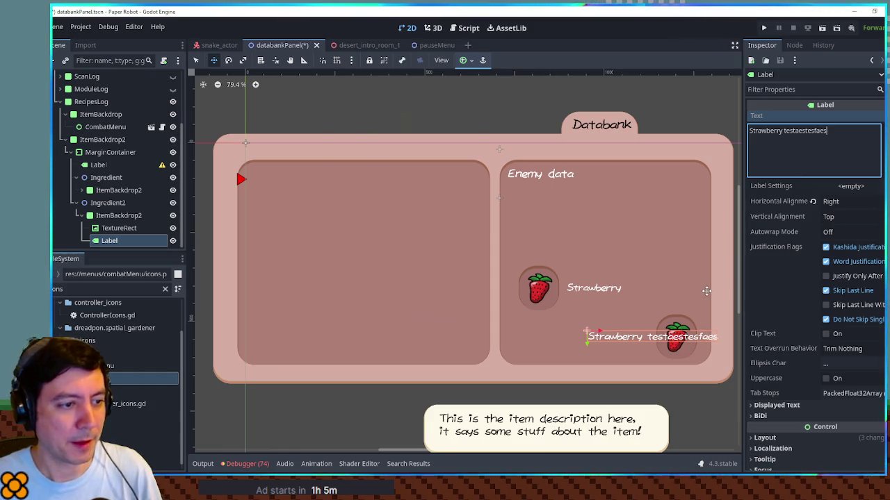
drag(680, 339, 617, 339)
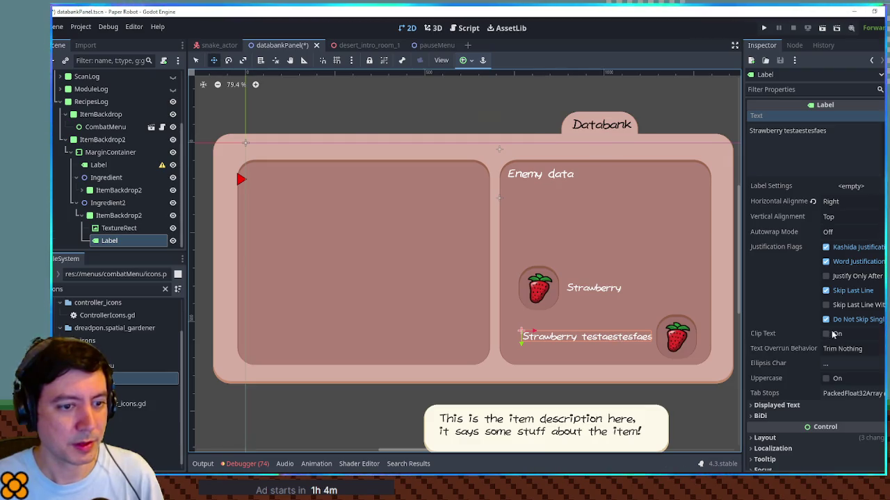
Give the second caption a 400 px minimum width and nudge it into line
scroll(794, 289, down, 5)
click(780, 248)
click(841, 293)
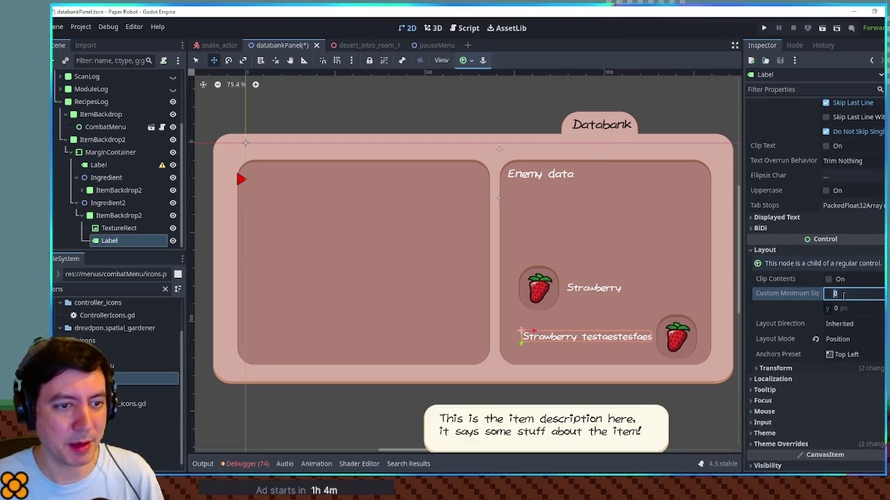
text(500)
key(Return)
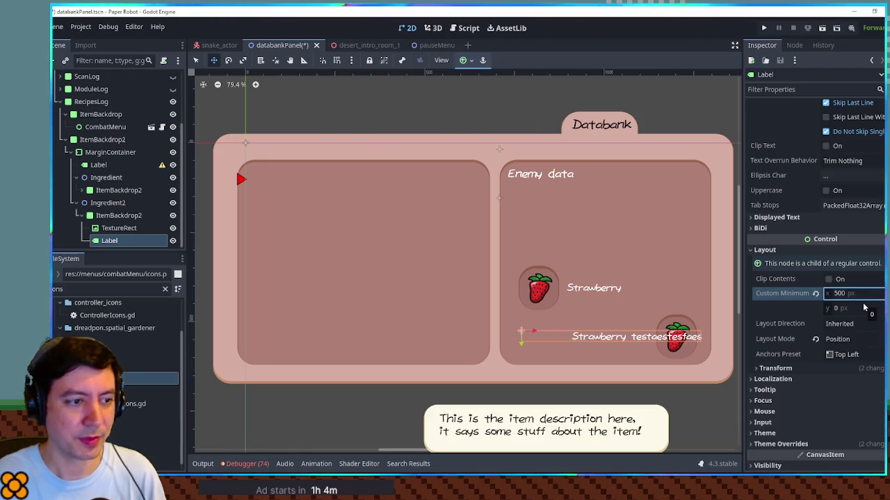
click(850, 294)
text(400)
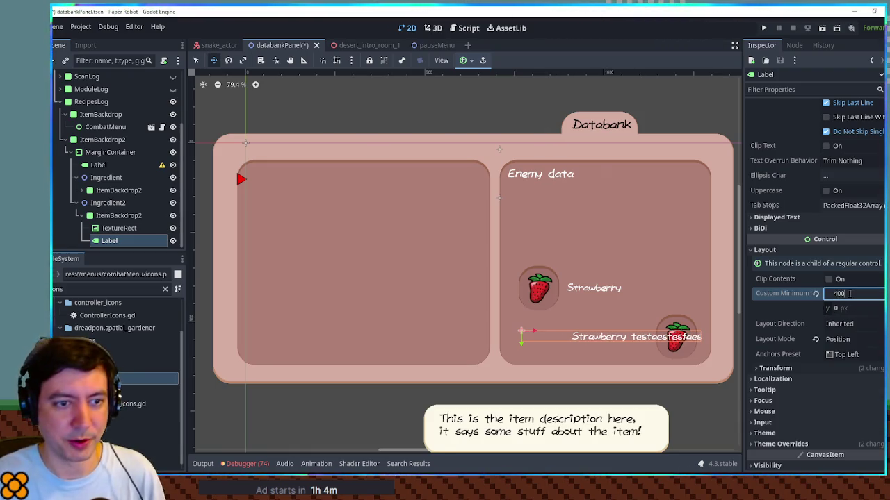
key(Return)
mouse_move(646, 344)
mouse_down()
mouse_move(631, 340)
mouse_move(632, 351)
mouse_up()
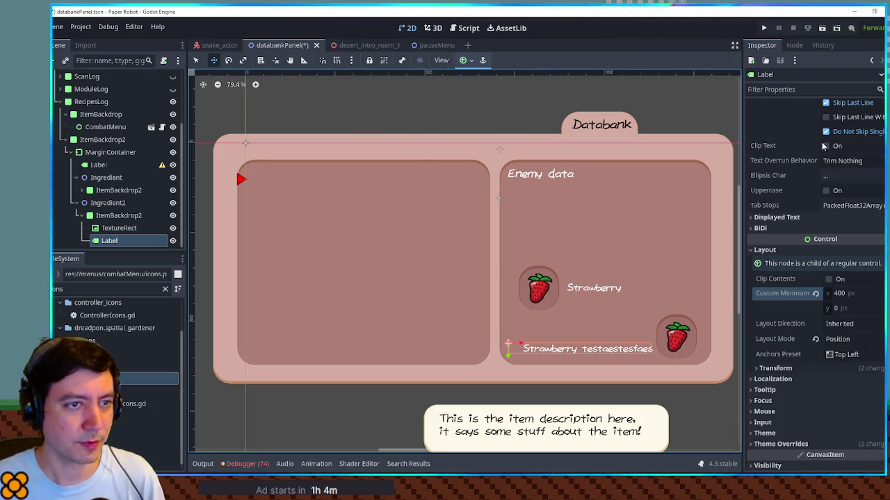
Set the second caption's theme override font size to 26
scroll(811, 249, up, 5)
scroll(811, 250, down, 6)
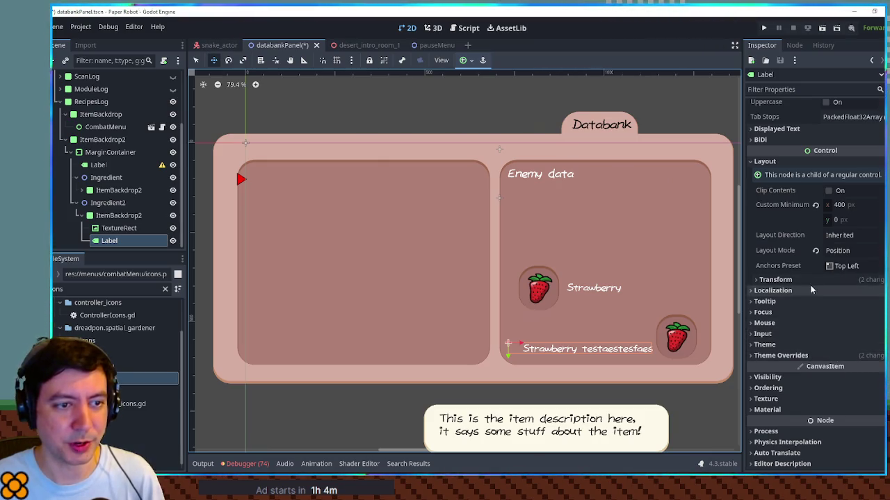
click(789, 355)
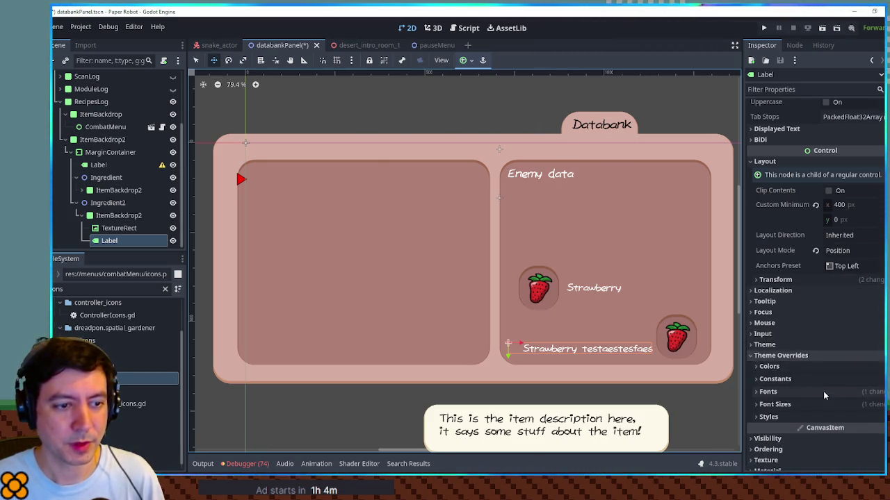
click(823, 391)
click(827, 390)
click(826, 404)
click(839, 416)
text(26)
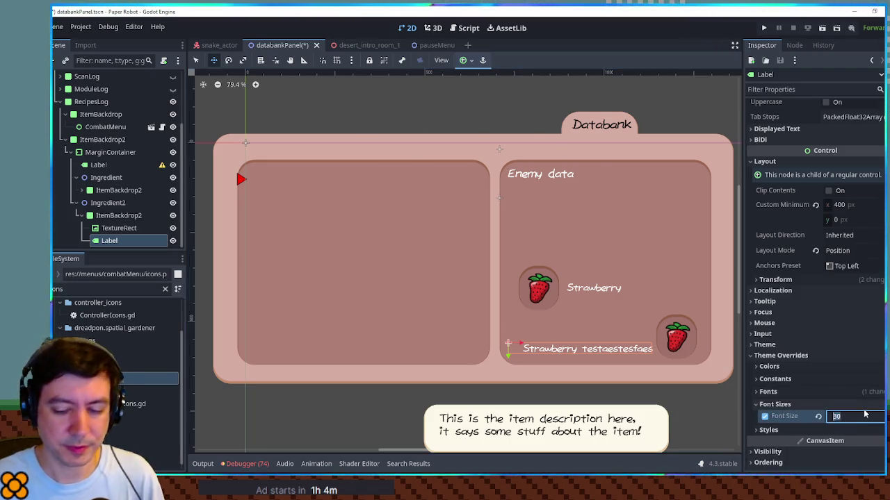
key(Return)
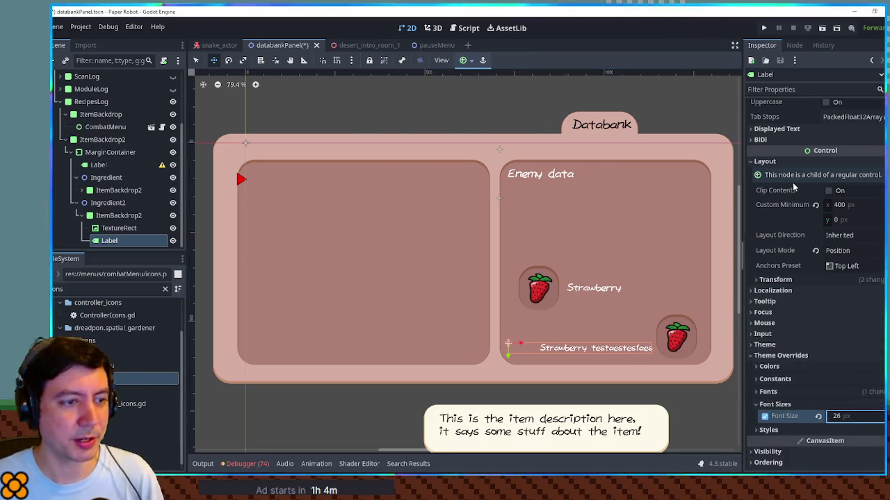
Delete the test word so the second caption reads just 'Strawberry'
scroll(812, 176, up, 5)
click(794, 137)
double_click(794, 137)
key(BackSpace)
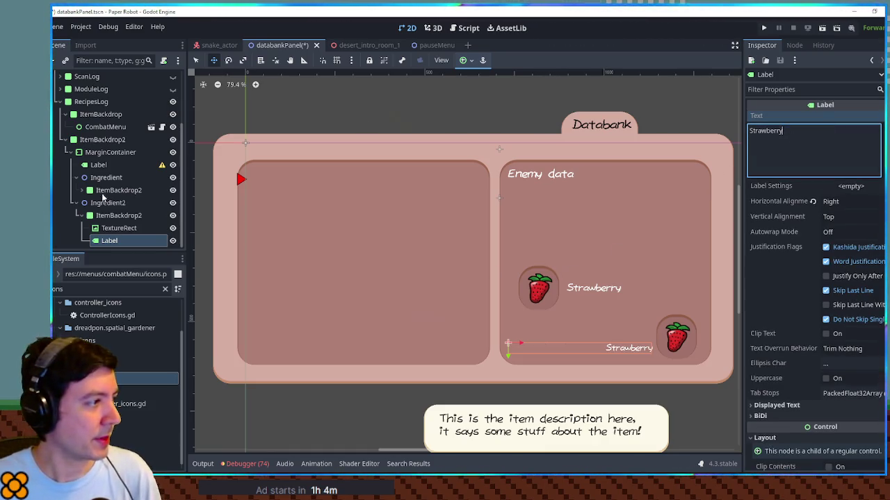
click(106, 177)
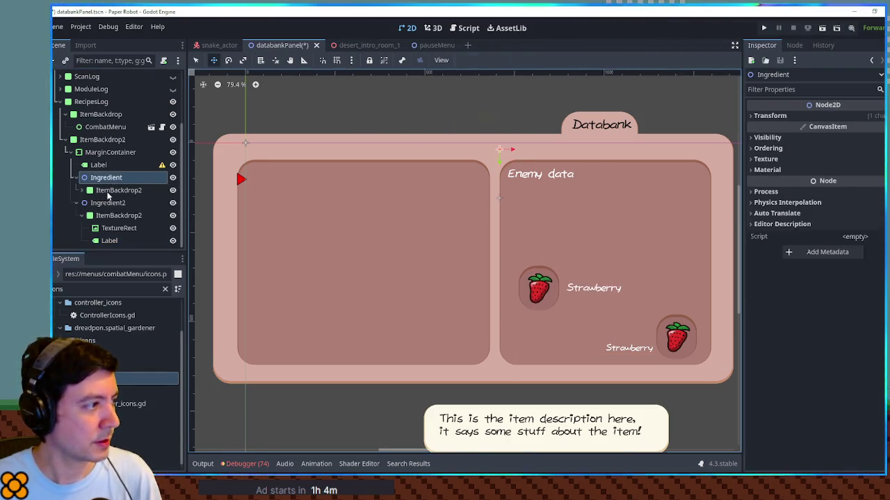
Delete the old Ingredient node after cancelling a move of its tile
click(111, 191)
mouse_move(556, 278)
mouse_down()
mouse_move(522, 161)
mouse_move(530, 321)
mouse_move(642, 328)
mouse_move(619, 329)
mouse_up()
click(105, 177)
key(Escape)
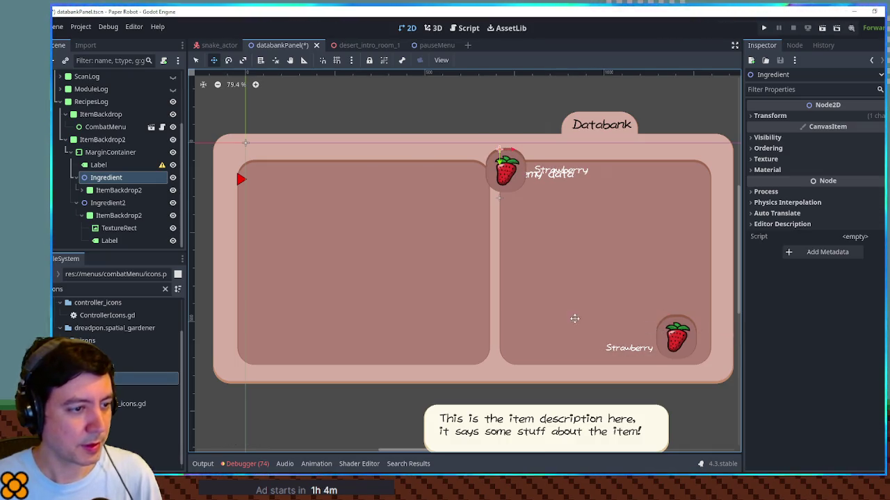
key(Delete)
Duplicate Ingredient2, name the copy Ingredient, and place it above and left of Ingredient2
click(108, 200)
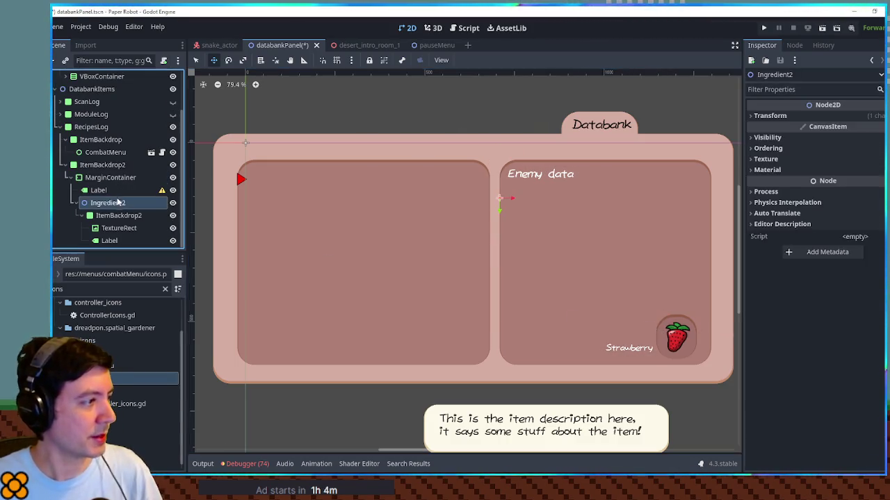
key(ctrl+d)
double_click(111, 241)
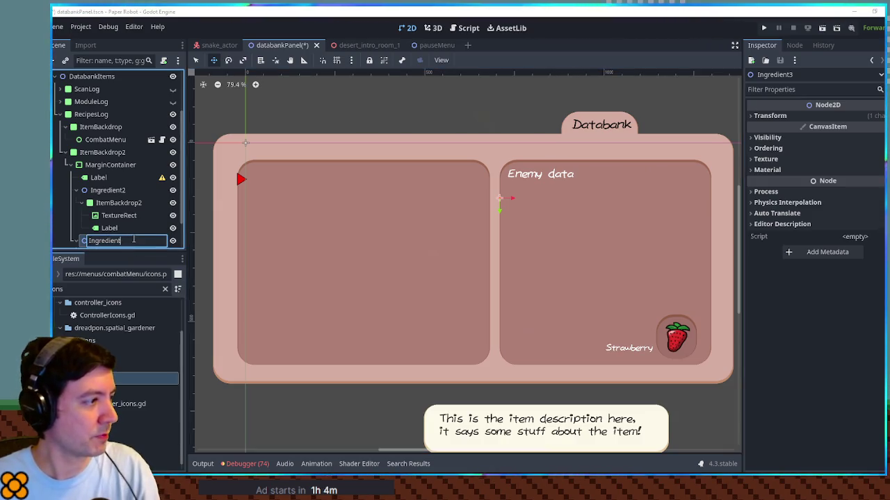
key(BackSpace)
key(Return)
drag(107, 239, 106, 192)
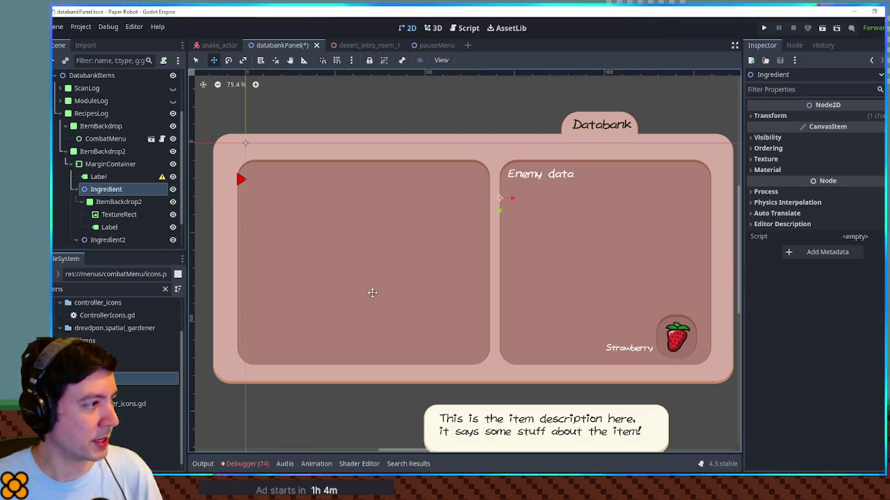
drag(672, 331, 530, 330)
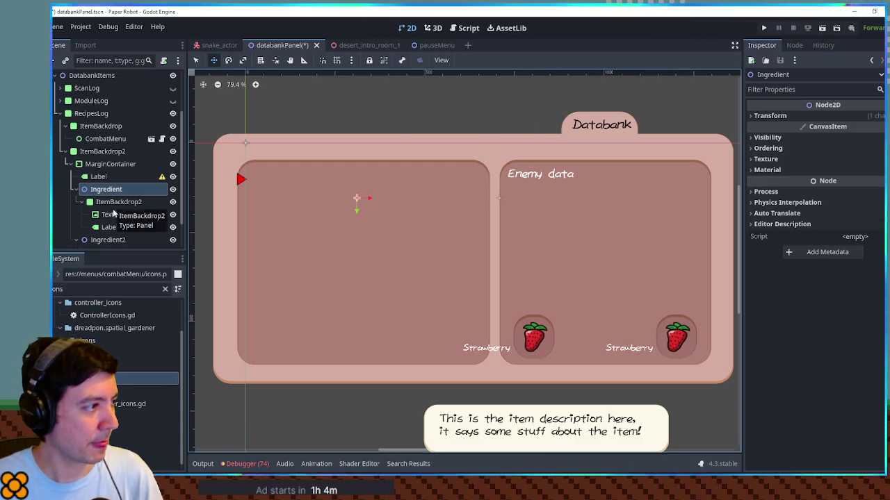
click(111, 227)
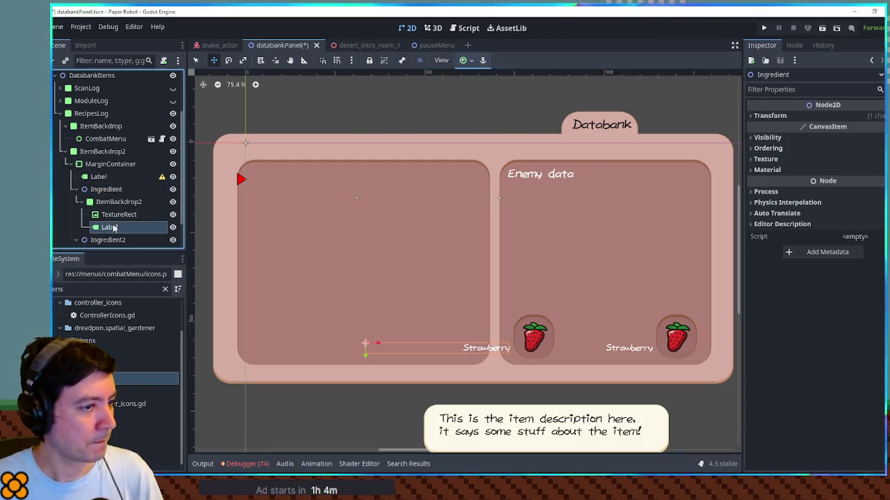
Place the Strawberry label beside its icon, left-aligned with a 300 px minimum width
mouse_move(660, 333)
mouse_down()
mouse_move(686, 326)
mouse_move(673, 320)
mouse_up()
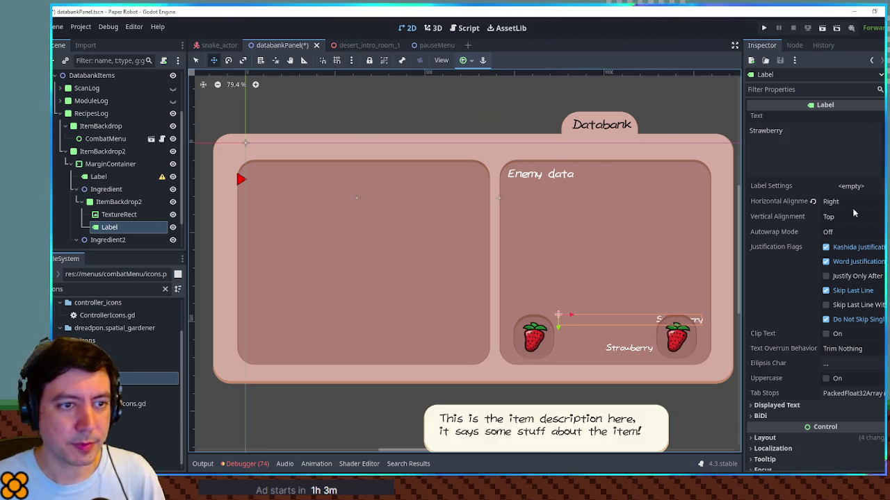
click(849, 202)
click(843, 215)
scroll(824, 265, down, 5)
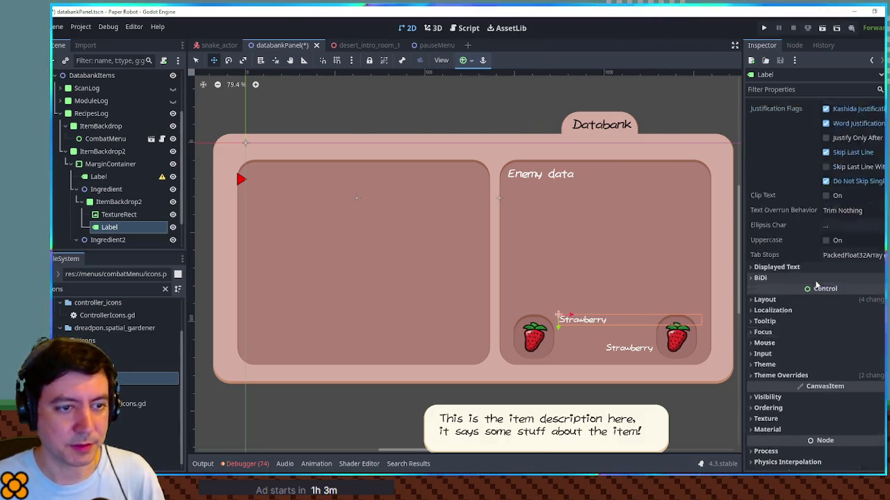
scroll(813, 257, up, 3)
scroll(813, 253, down, 3)
click(799, 254)
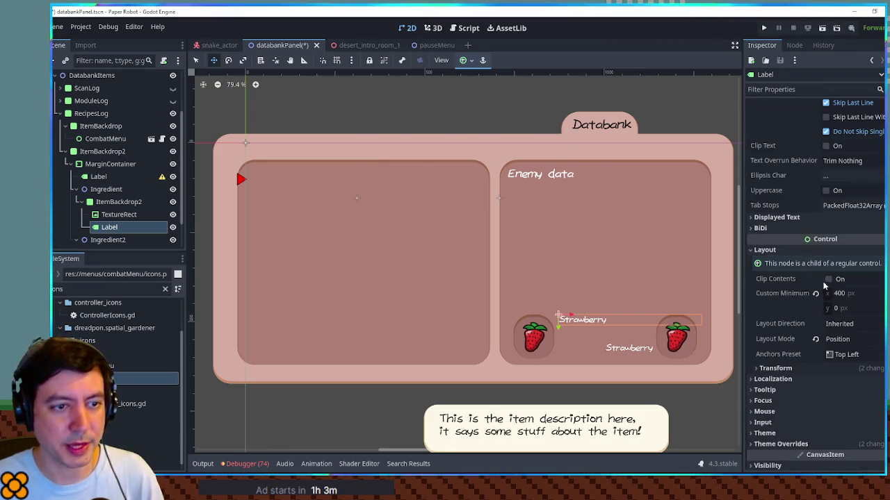
click(845, 293)
text(300)
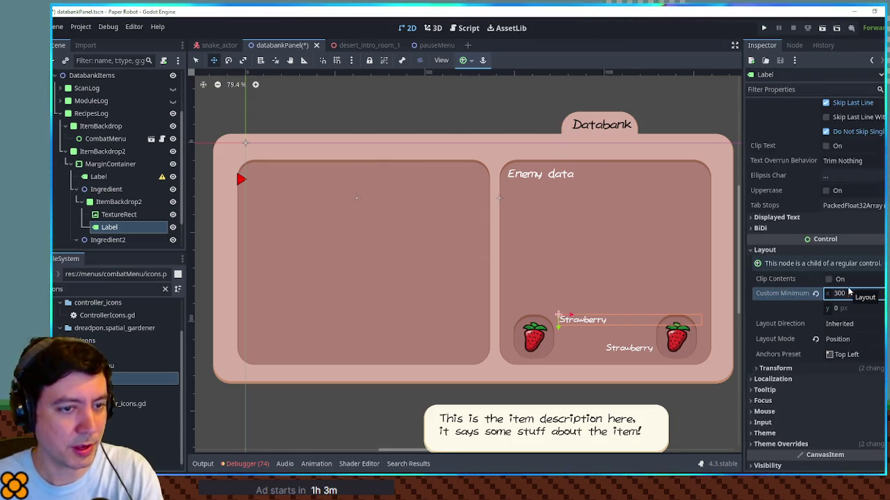
key(Return)
click(850, 294)
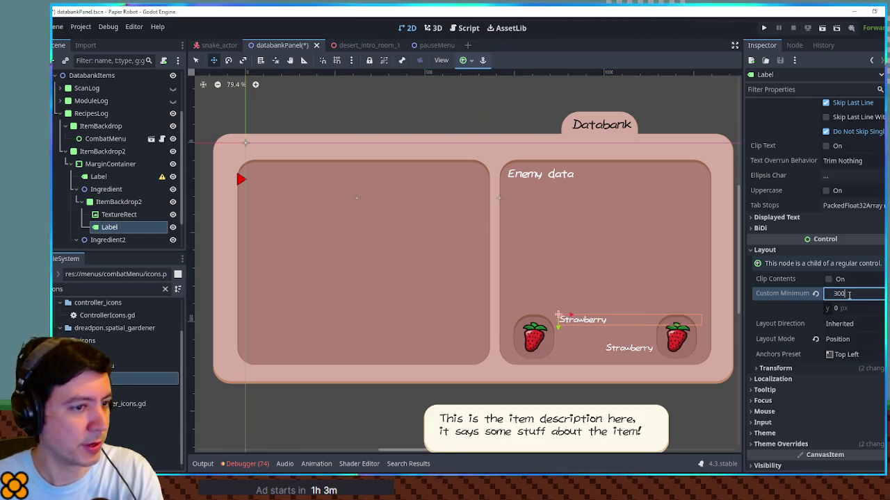
Enter test text in the label's Text field, then duplicate the label
scroll(844, 285, up, 5)
click(834, 133)
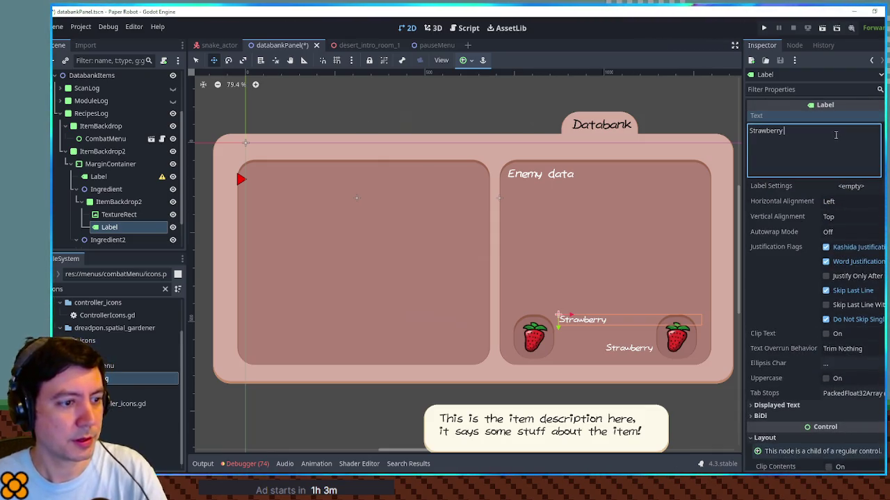
text(testasfdasfdasfaesfes)
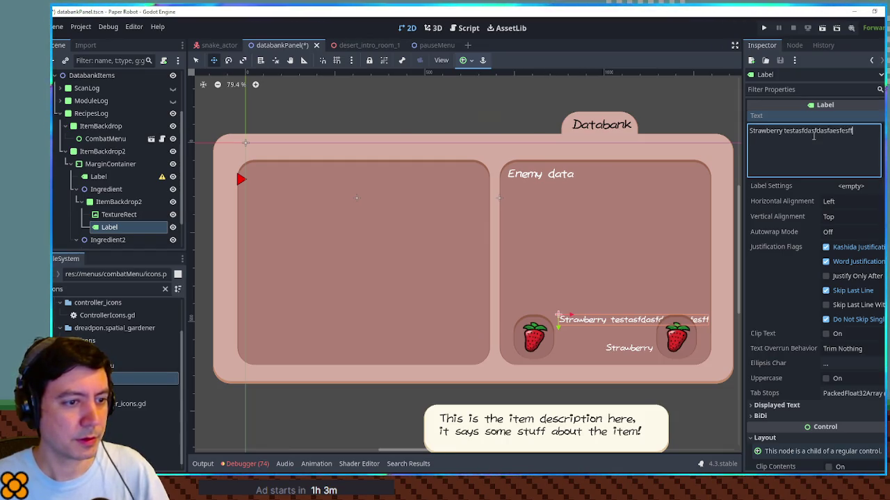
scroll(841, 310, down, 5)
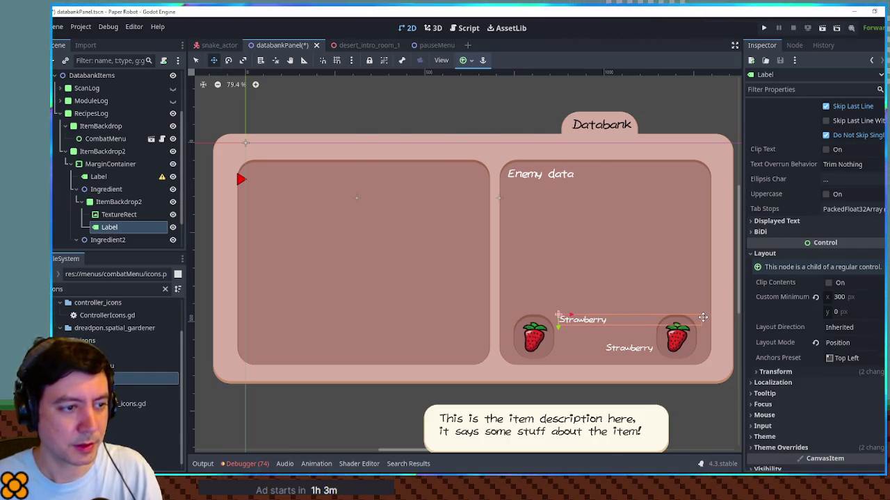
scroll(702, 317, up, 5)
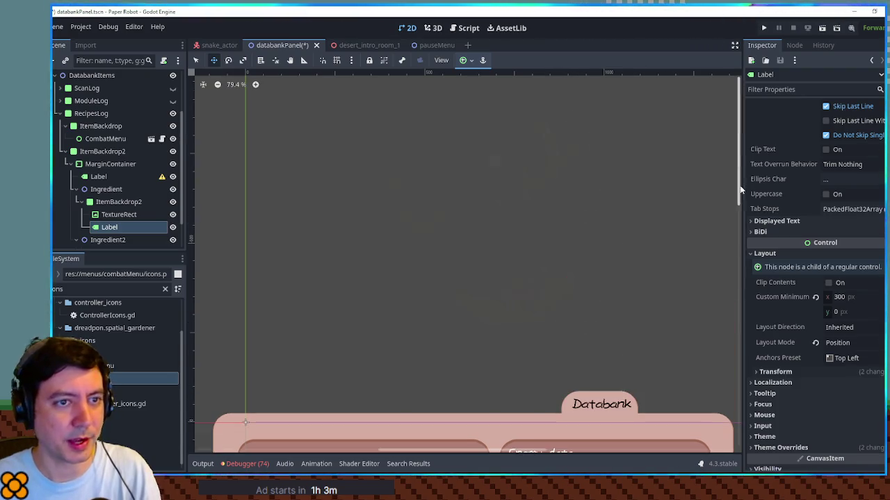
scroll(812, 200, up, 5)
scroll(604, 221, down, 2)
scroll(622, 254, down, 3)
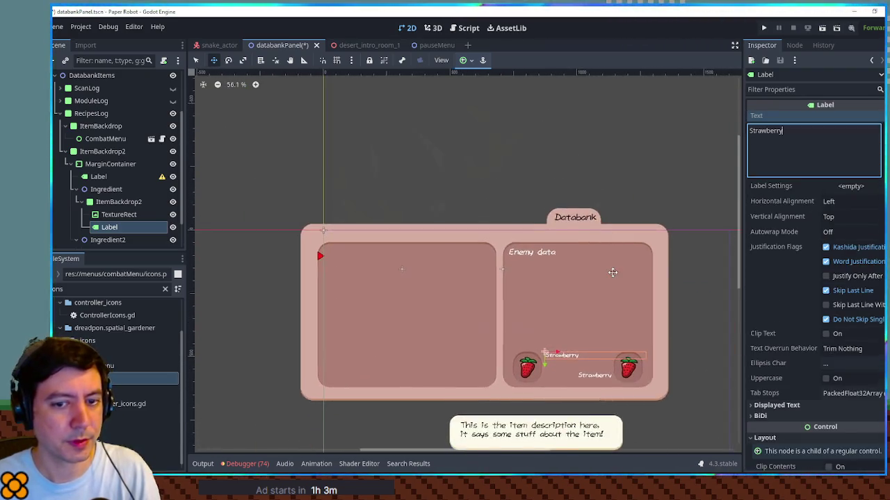
scroll(625, 248, up, 2)
scroll(618, 280, up, 2)
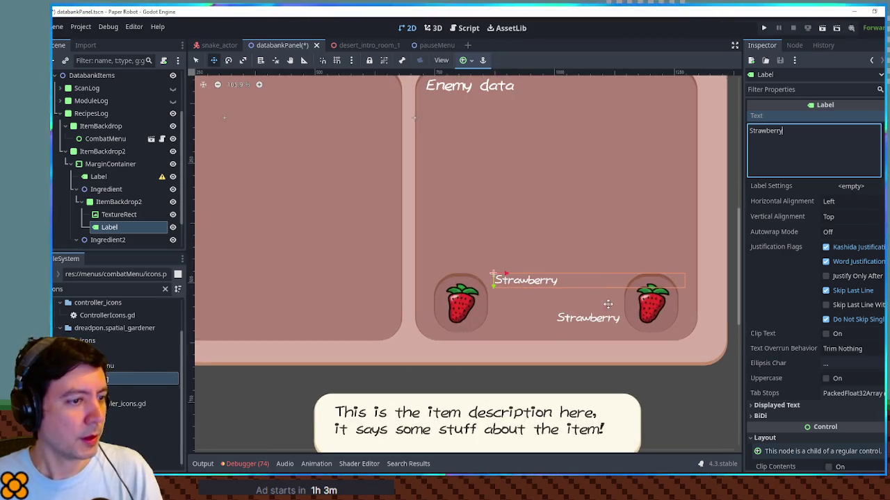
scroll(640, 304, up, 1)
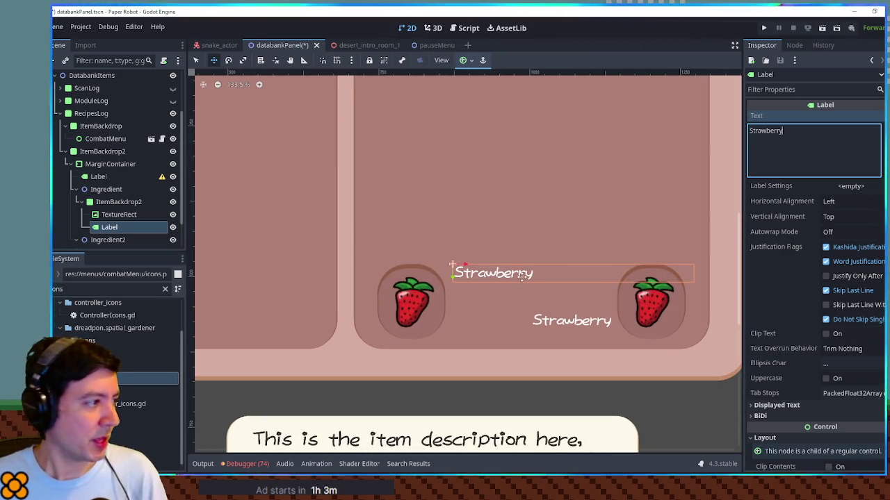
click(111, 231)
key(ctrl+d)
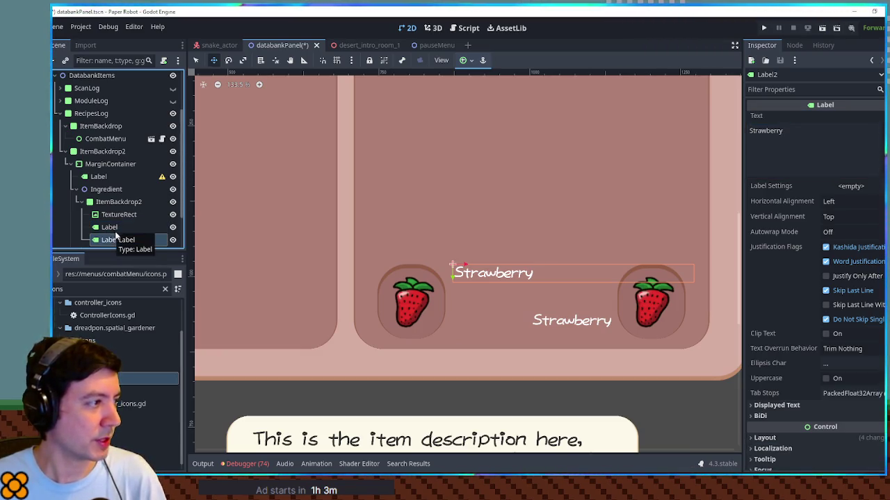
Move the copied label directly under Ingredient and rename it Plus
drag(121, 243, 129, 202)
key(F2)
text(us)
key(Return)
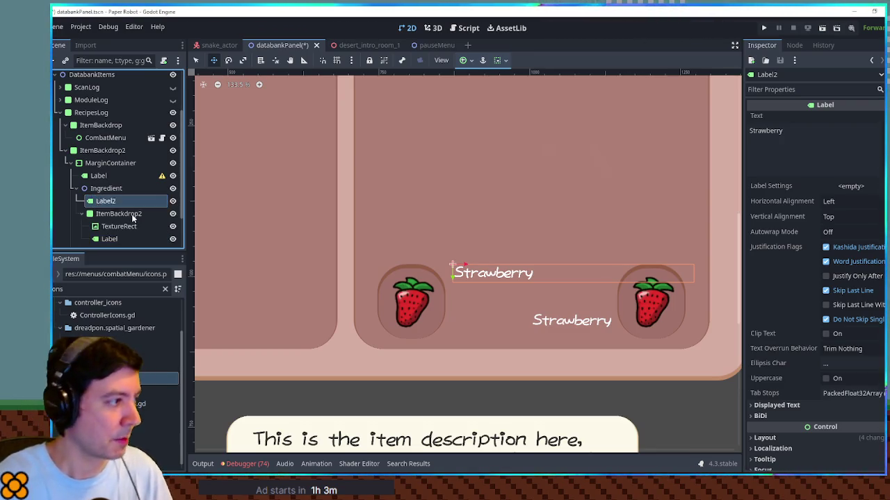
Set the Plus label's text to "+" and place it between the two strawberries
click(858, 145)
key(ctrl+a)
text(+)
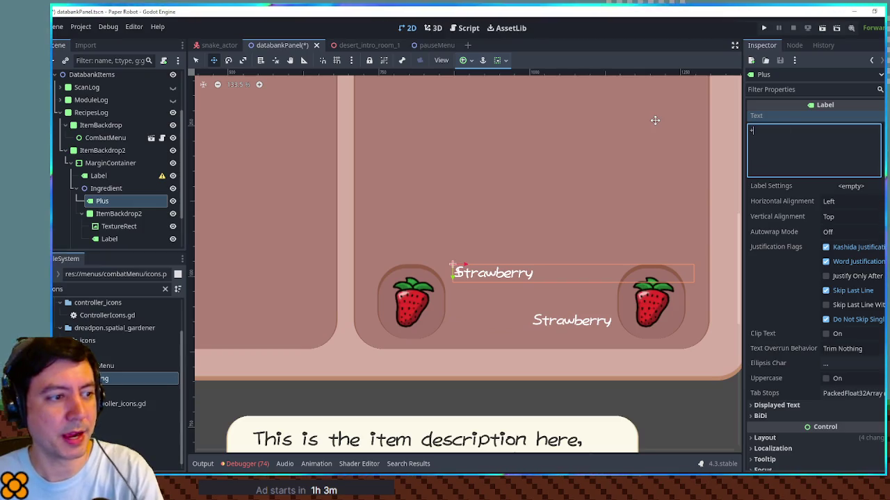
click(514, 298)
drag(480, 275, 545, 299)
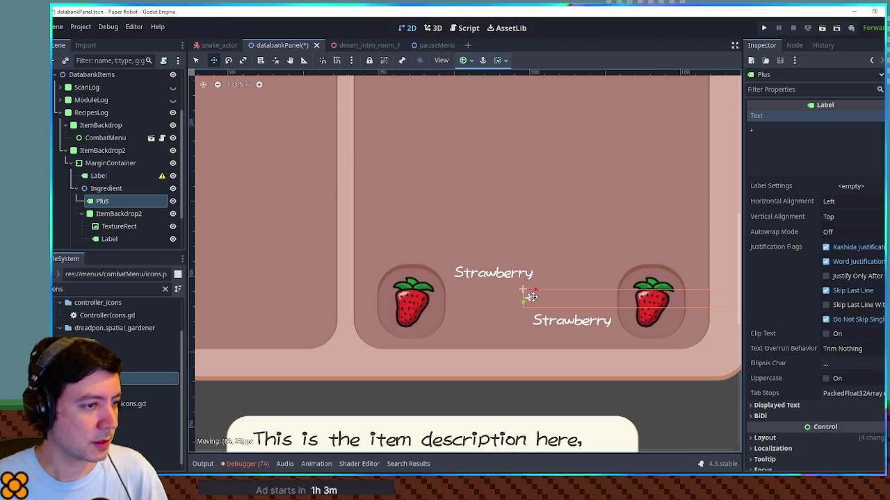
Make Plus a child of Ingredient2, then collapse both ingredient nodes
scroll(132, 205, down, 2)
mouse_move(115, 152)
mouse_down()
mouse_move(118, 201)
mouse_move(110, 202)
mouse_up()
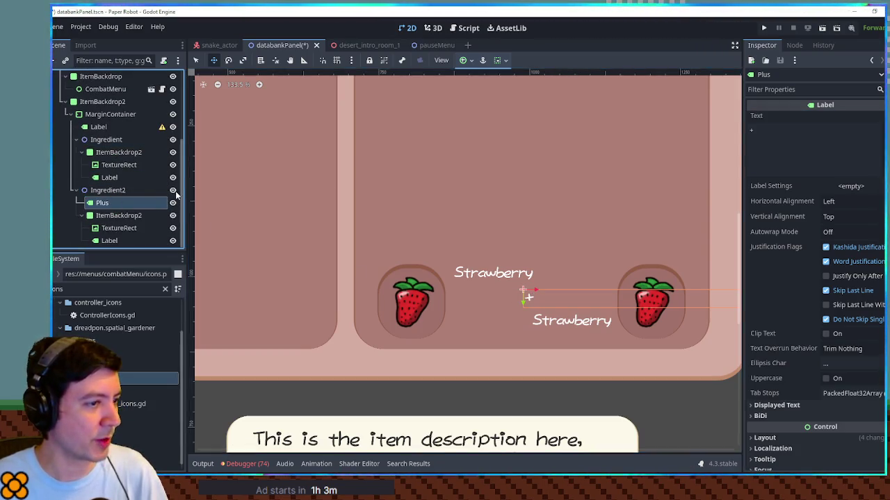
click(174, 192)
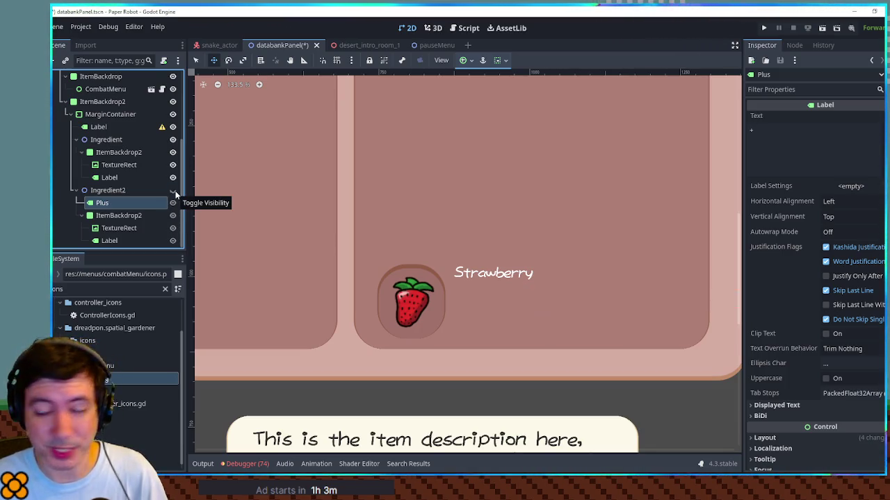
click(174, 191)
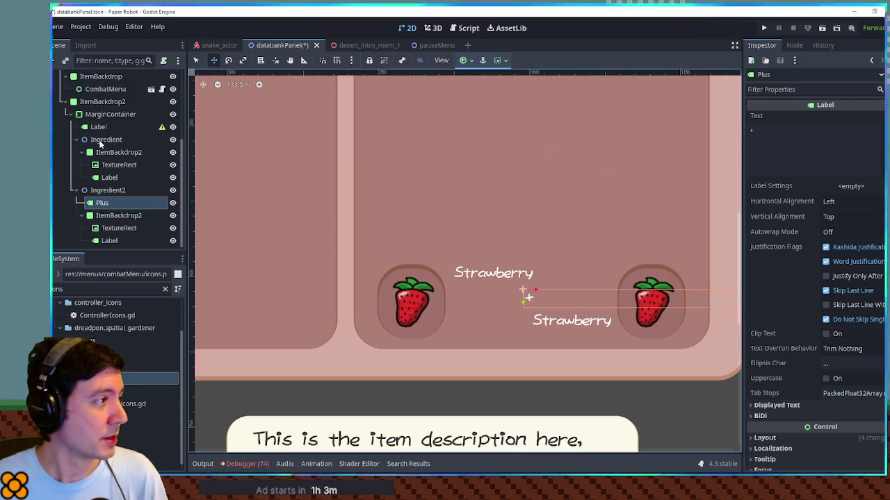
click(77, 140)
click(75, 192)
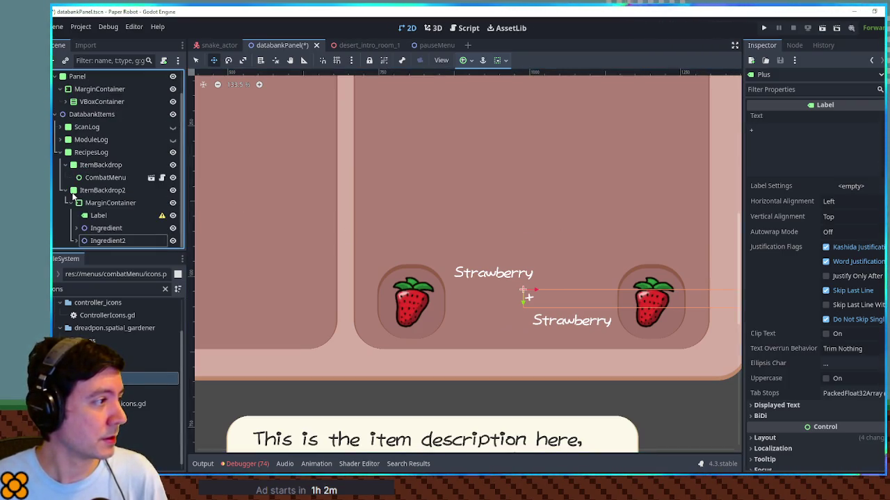
Rename Label2 to Ingredients and move the Enemy data label lower
click(100, 228)
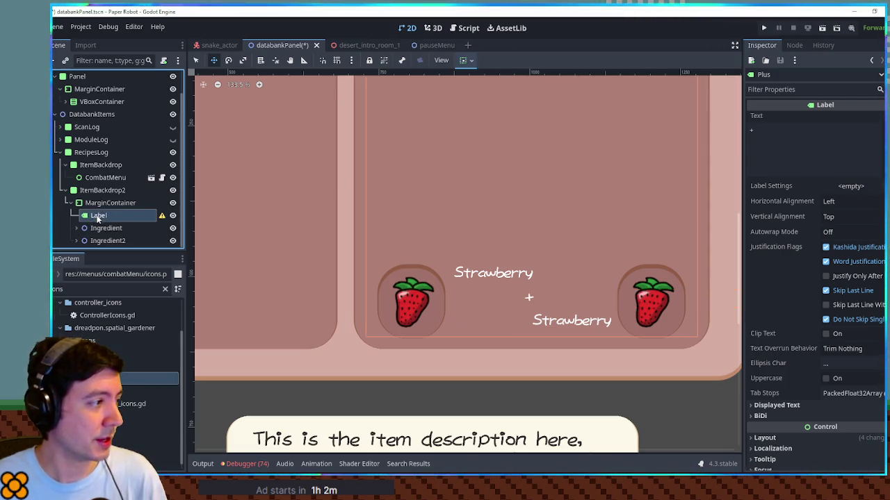
click(120, 226)
text(Ingredie)
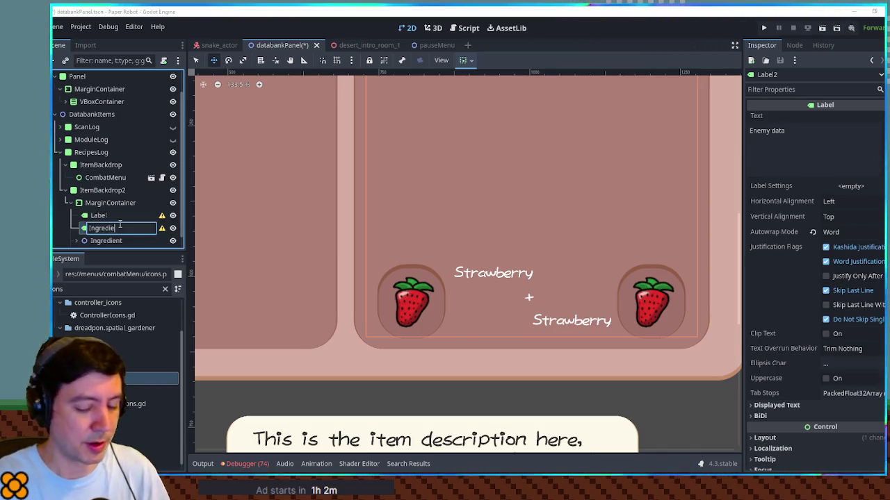
text(nts)
key(Return)
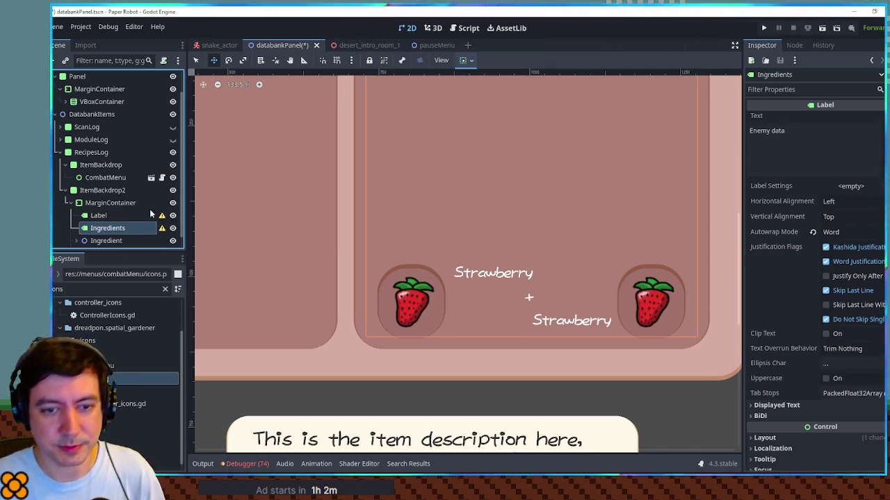
scroll(483, 154, down, 2)
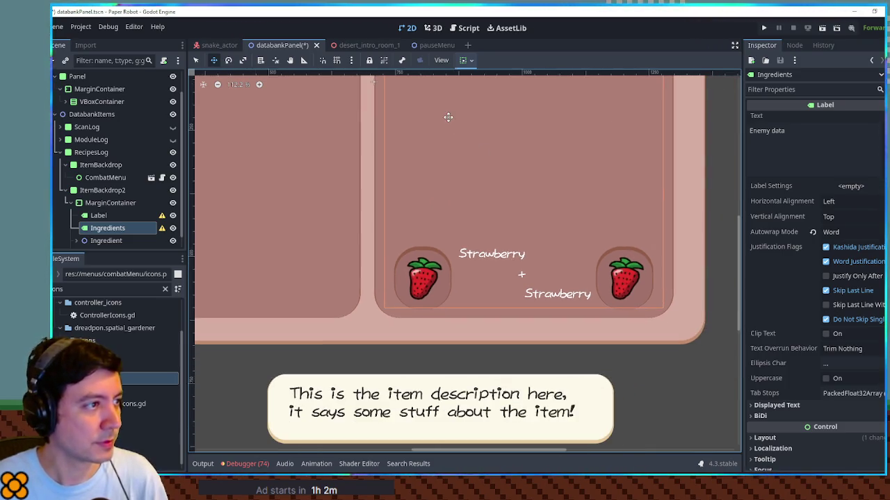
scroll(465, 275, down, 4)
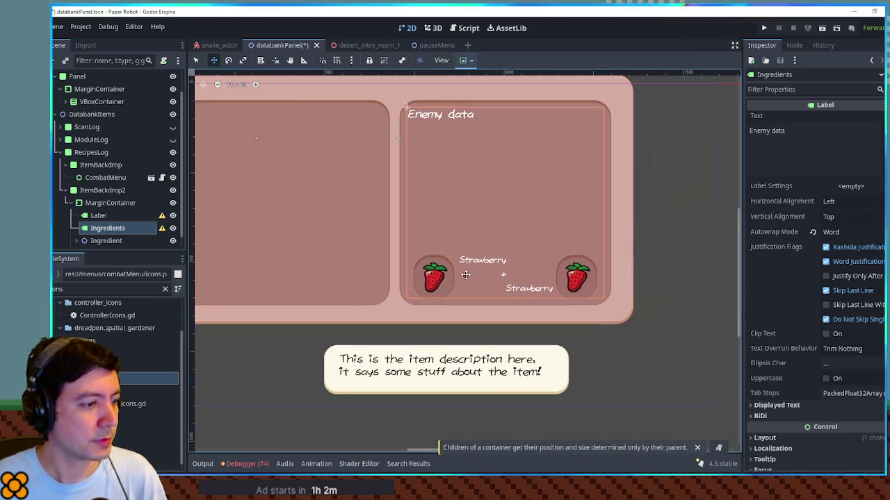
key(ctrl+z)
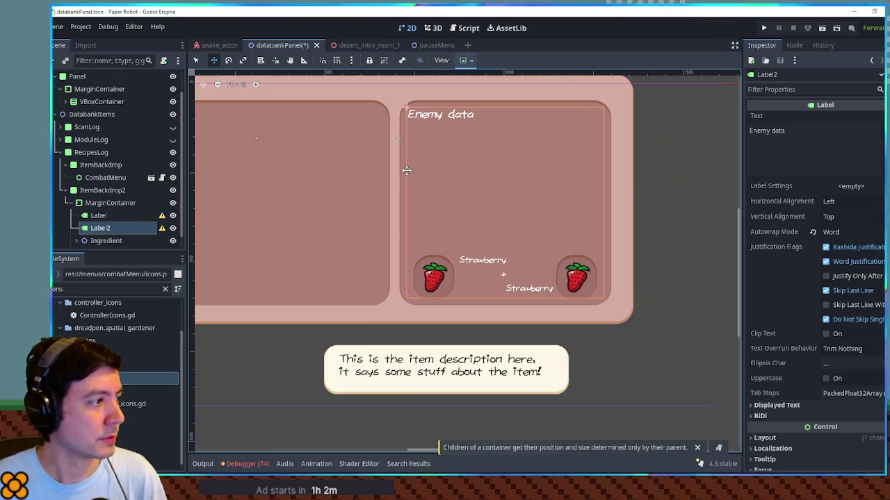
key(ctrl+shift+z)
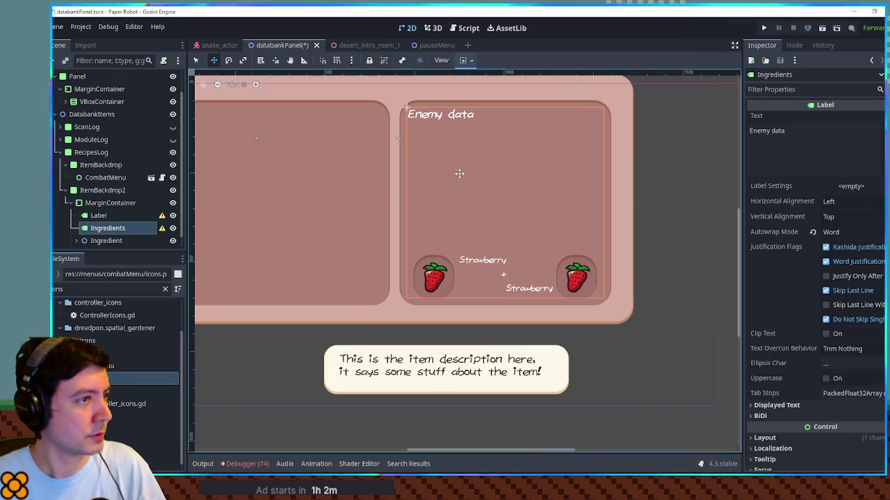
scroll(451, 160, down, 5)
drag(444, 144, 476, 155)
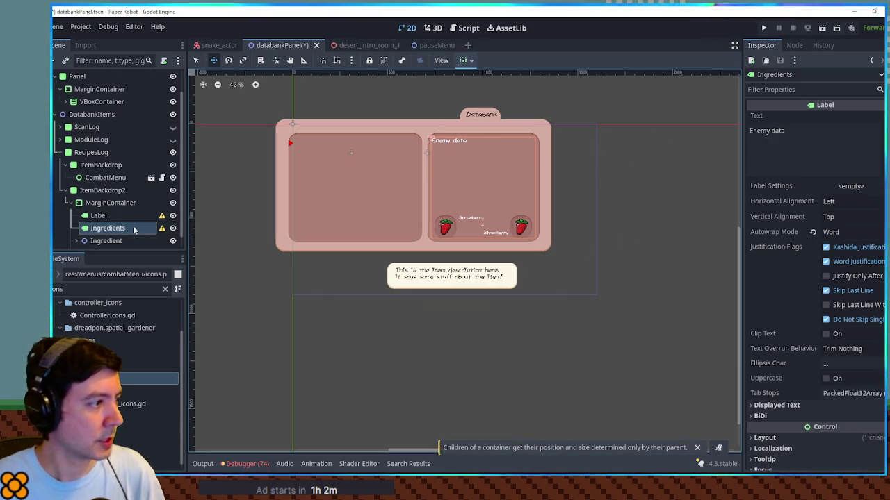
scroll(111, 229, down, 1)
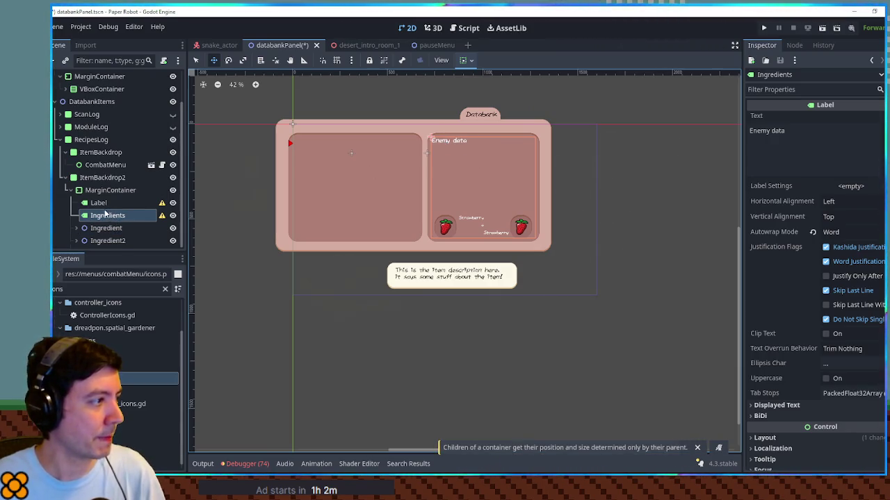
Add a Node2D under MarginContainer below Label and nest Ingredients inside it
click(103, 192)
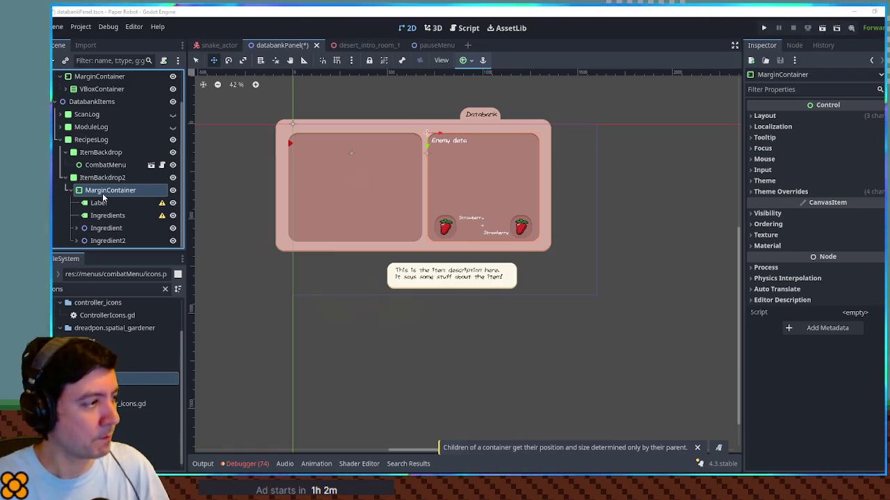
key(ctrl+v)
mouse_move(104, 239)
mouse_down()
mouse_move(104, 194)
mouse_move(106, 203)
mouse_up()
mouse_move(450, 151)
mouse_down()
mouse_move(452, 201)
mouse_move(462, 208)
mouse_up()
scroll(462, 209, up, 1)
scroll(462, 208, up, 3)
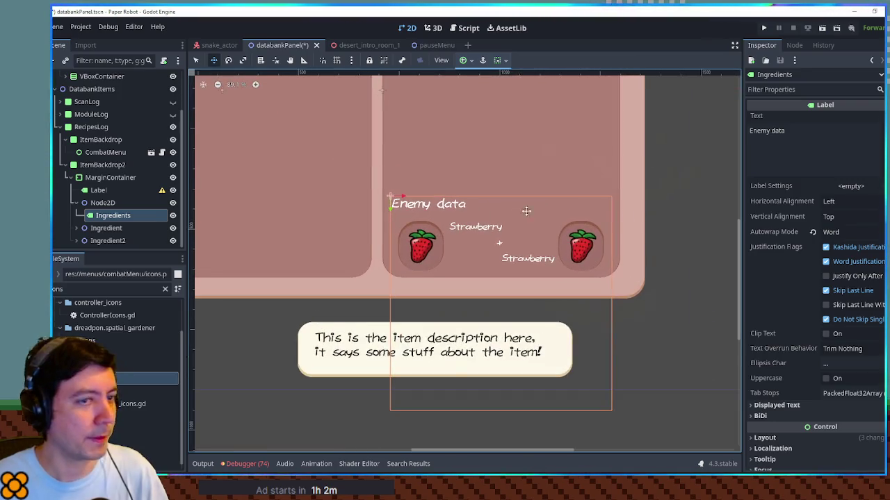
click(767, 130)
Set the label text to INGREDIENTS, centre it horizontally, and nudge it slightly lower
text(INGREDIENTS)
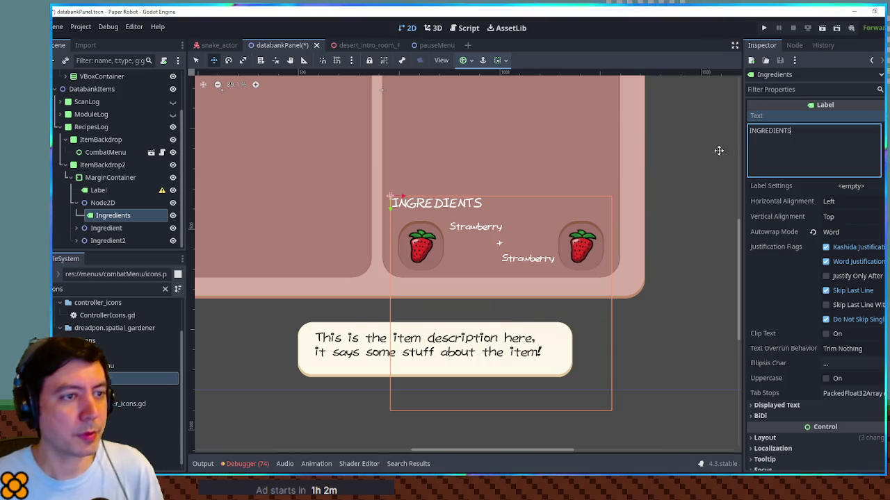
click(837, 200)
click(844, 228)
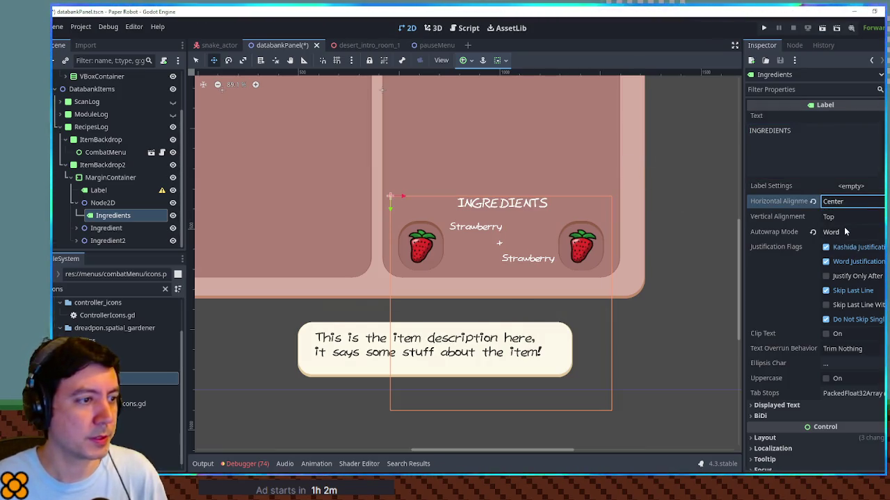
drag(504, 203, 505, 209)
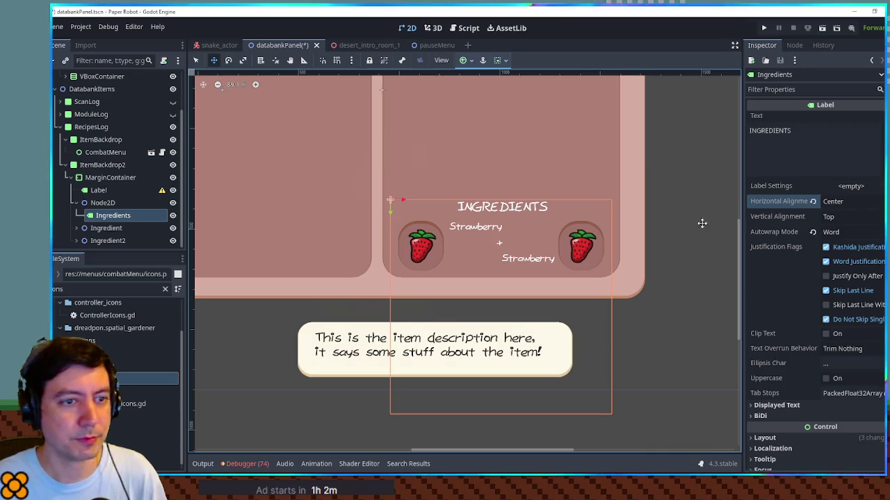
scroll(800, 305, down, 5)
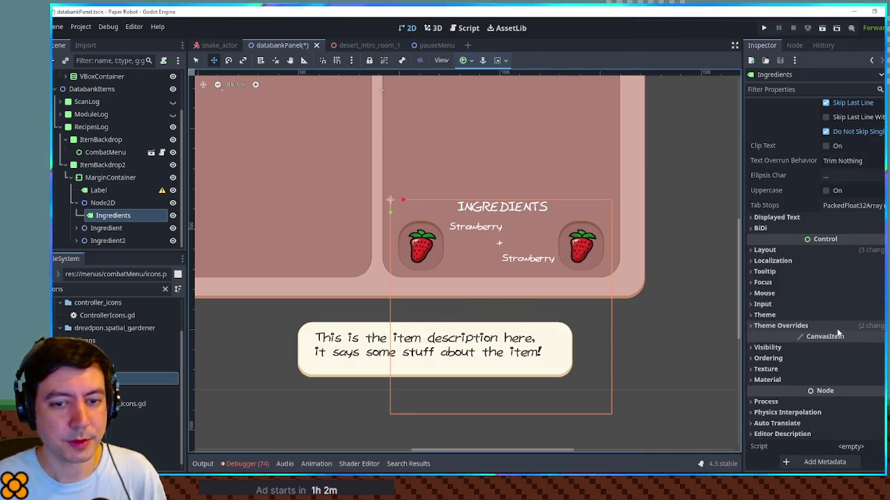
scroll(563, 250, up, 3)
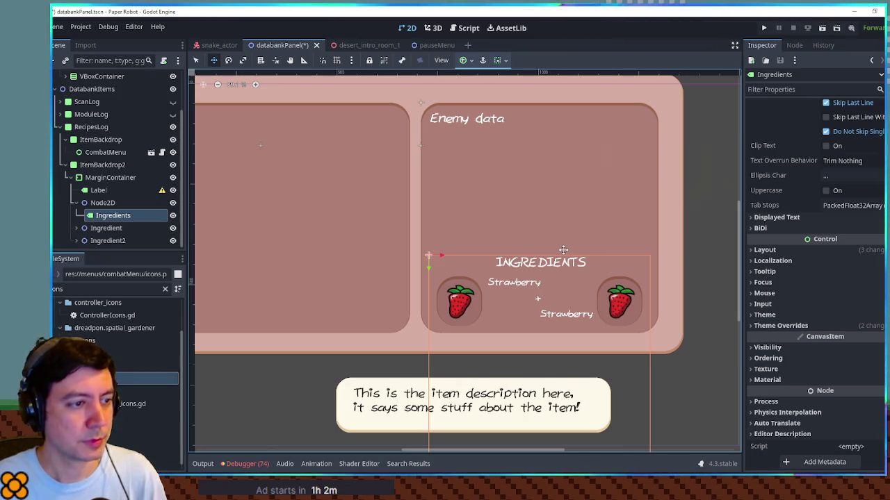
click(702, 264)
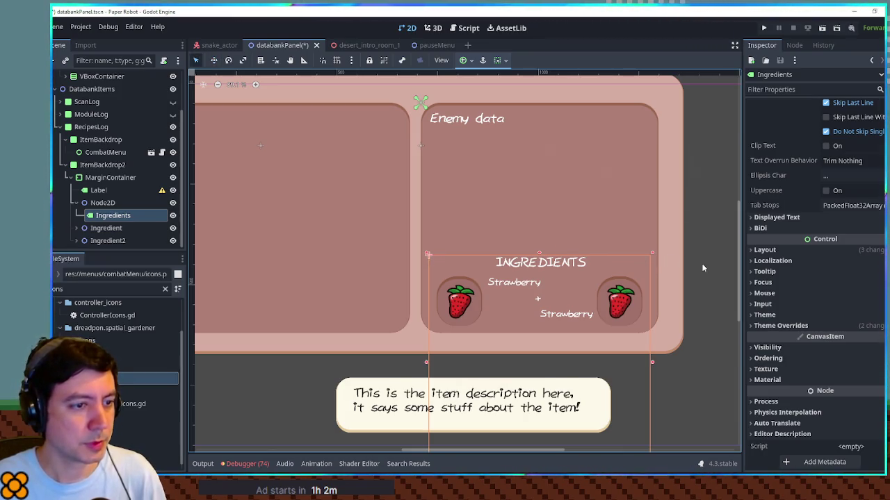
click(482, 123)
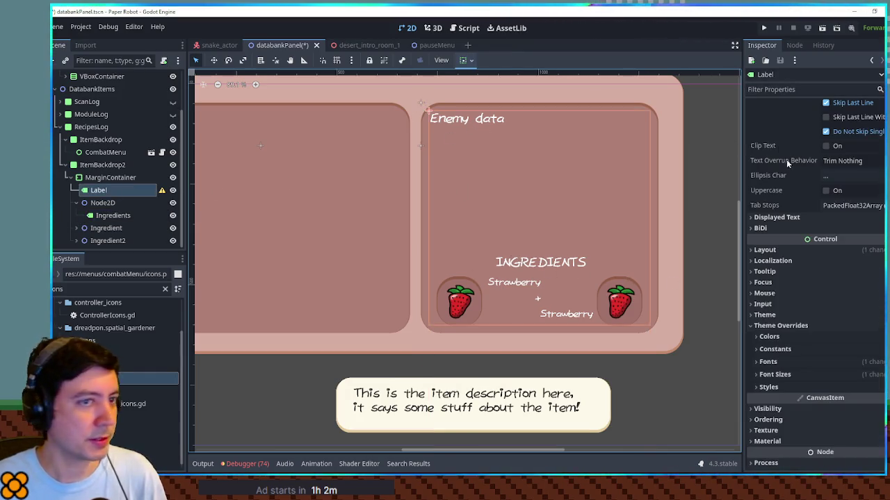
Change the Label's text from 'Enemy data' to 'Recipe data' in the Inspector
scroll(793, 167, up, 5)
click(768, 135)
double_click(767, 135)
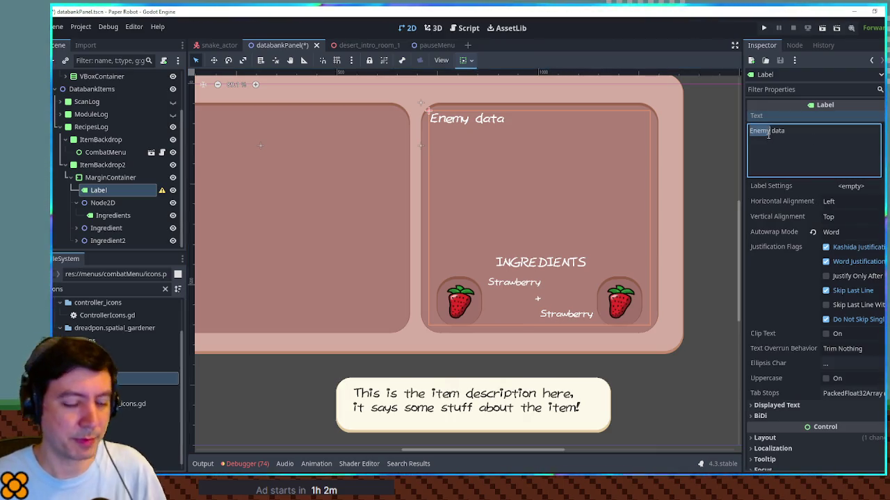
text(Recipe)
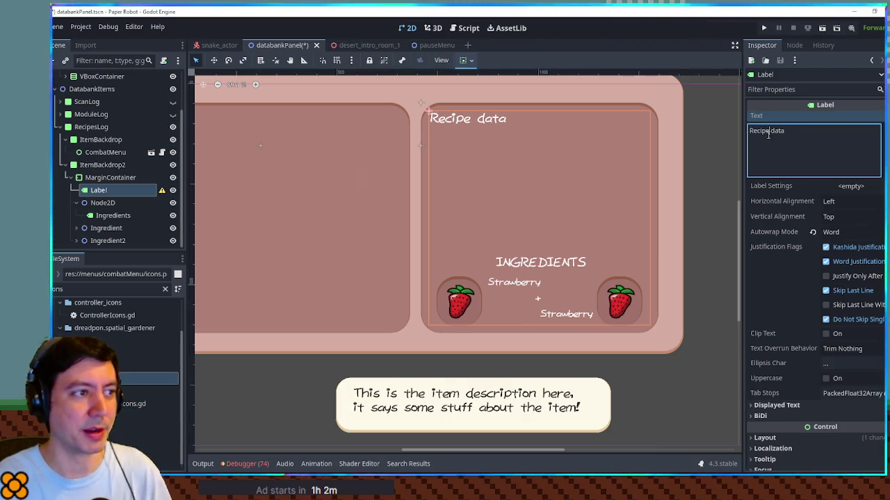
click(723, 191)
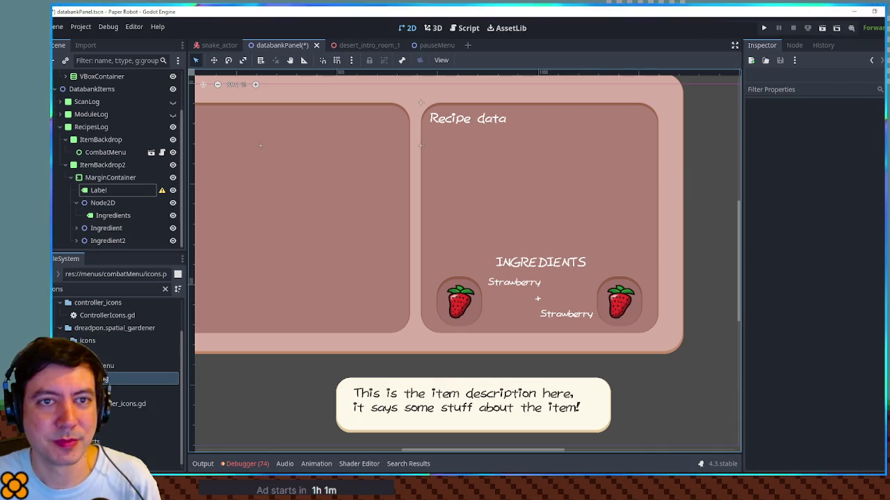
Save the databankPanel scene and switch to the Script workspace
mouse_move(356, 174)
mouse_down()
mouse_move(522, 194)
mouse_move(466, 199)
mouse_up()
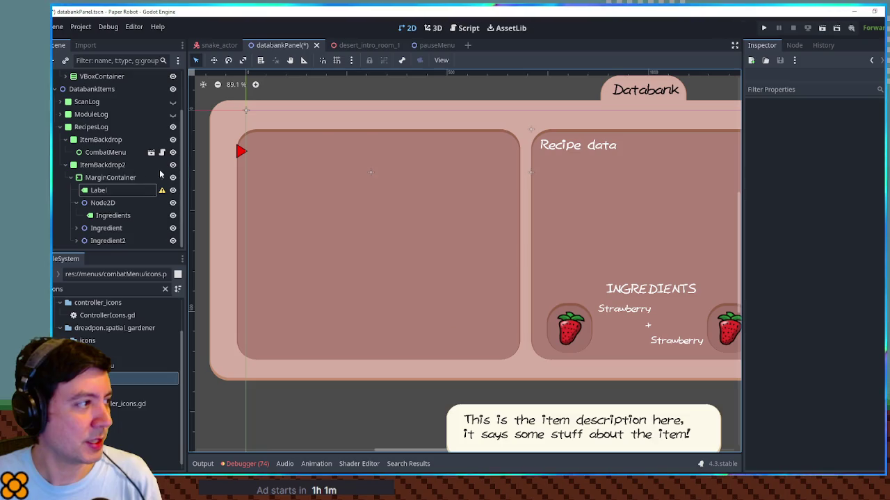
click(104, 152)
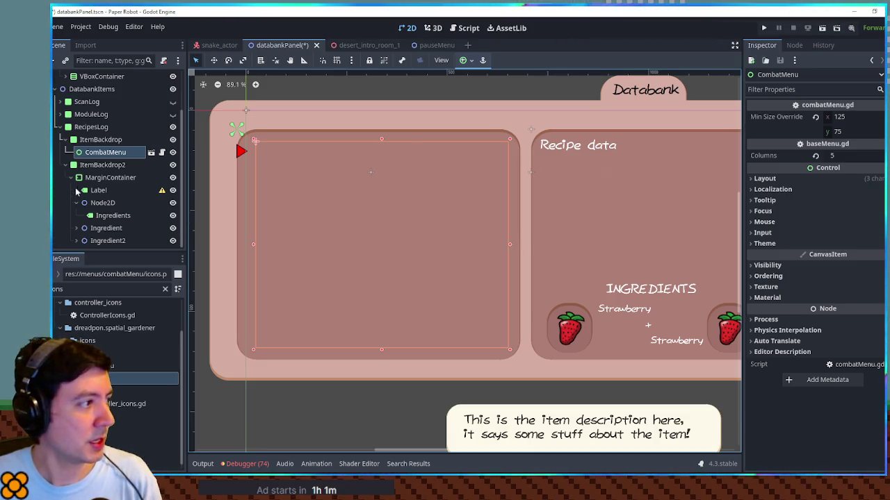
click(104, 178)
key(ctrl+s)
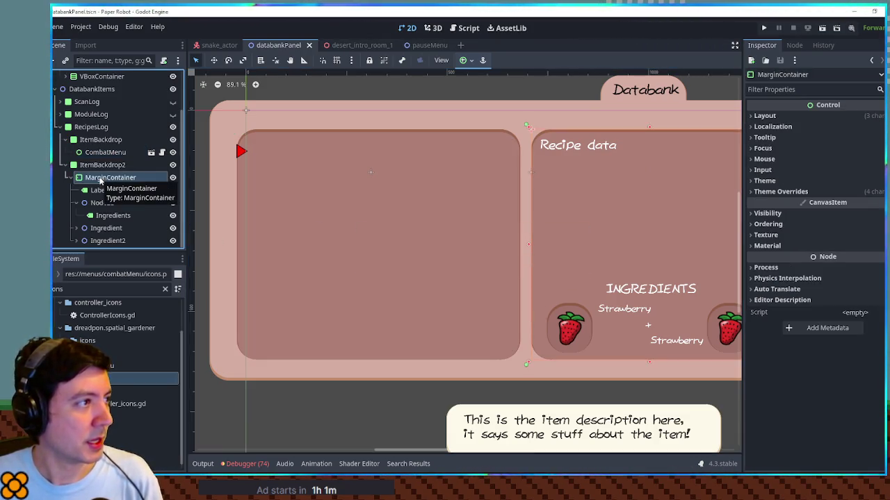
click(470, 31)
In databank.gd, duplicate the module_log declaration as recipe_log pointing at RecipeLog
click(221, 92)
scroll(724, 104, down, 1)
scroll(723, 105, up, 2)
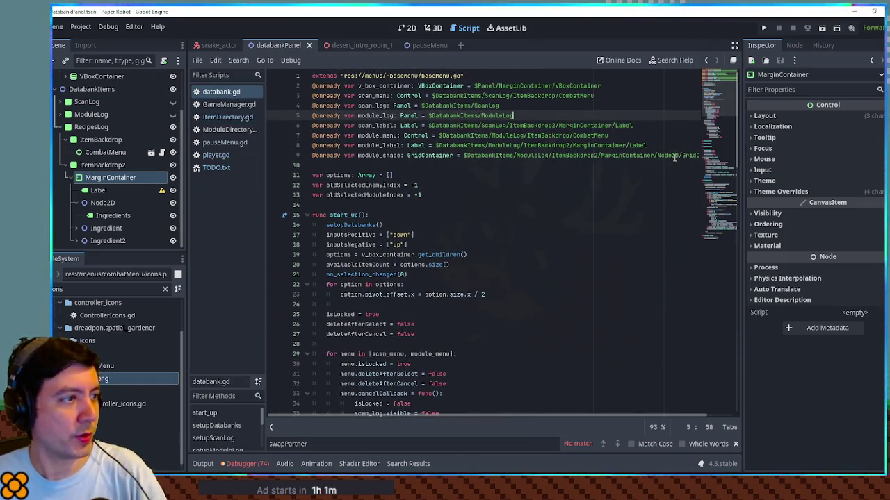
double_click(375, 115)
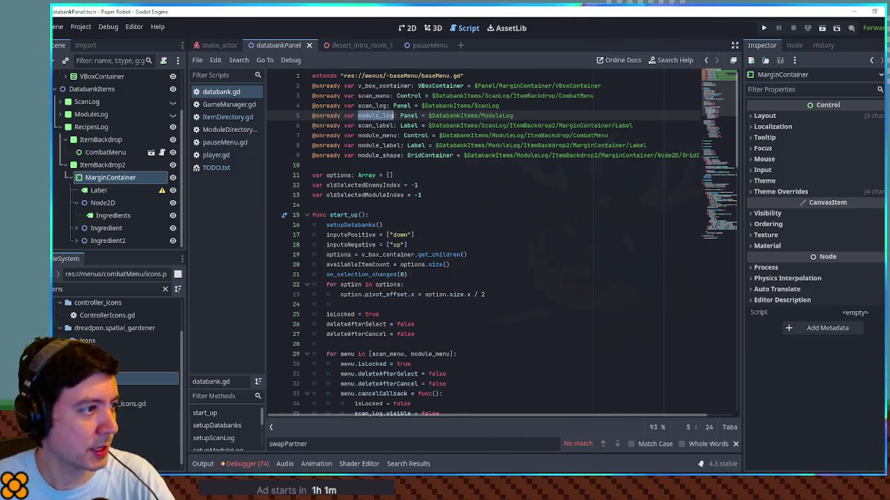
drag(541, 119, 538, 110)
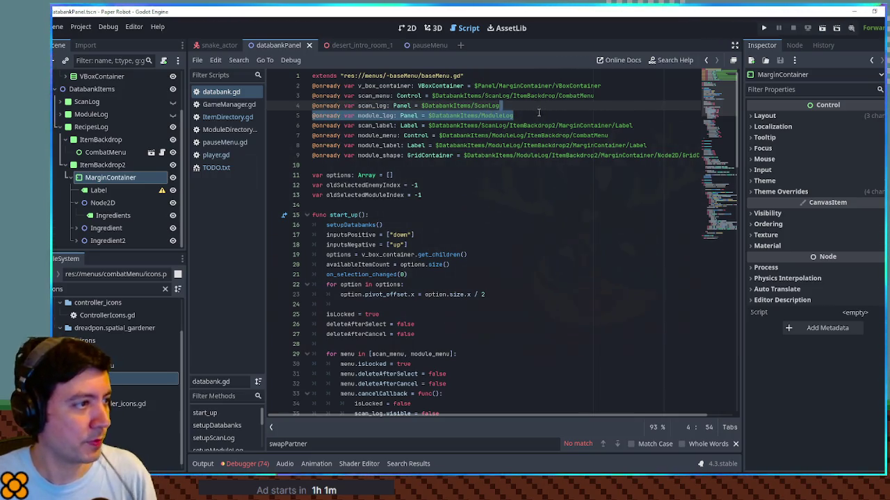
key(ctrl+shift+d)
drag(357, 125, 379, 129)
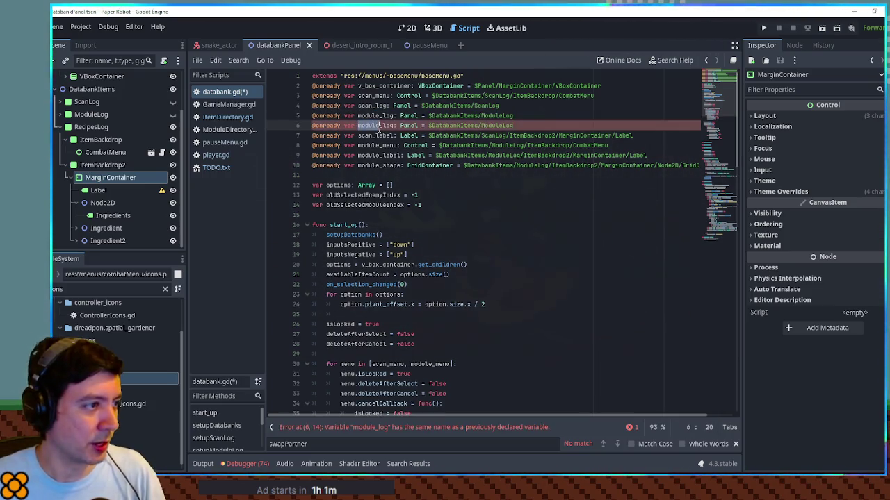
text(recipe)
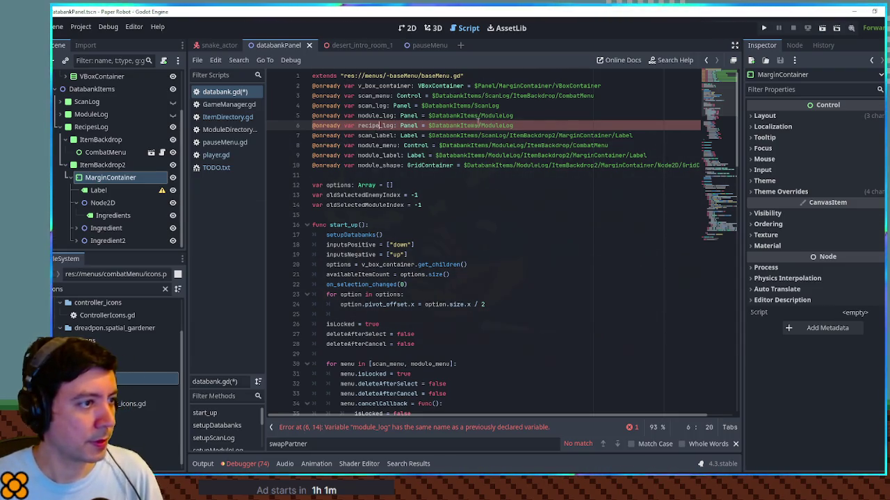
drag(480, 125, 501, 126)
text(Recip)
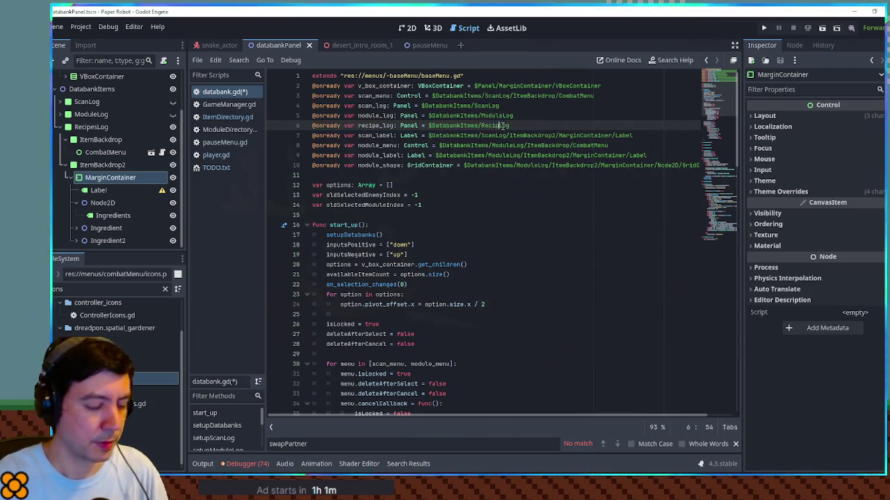
text(e)
key(Escape)
click(503, 116)
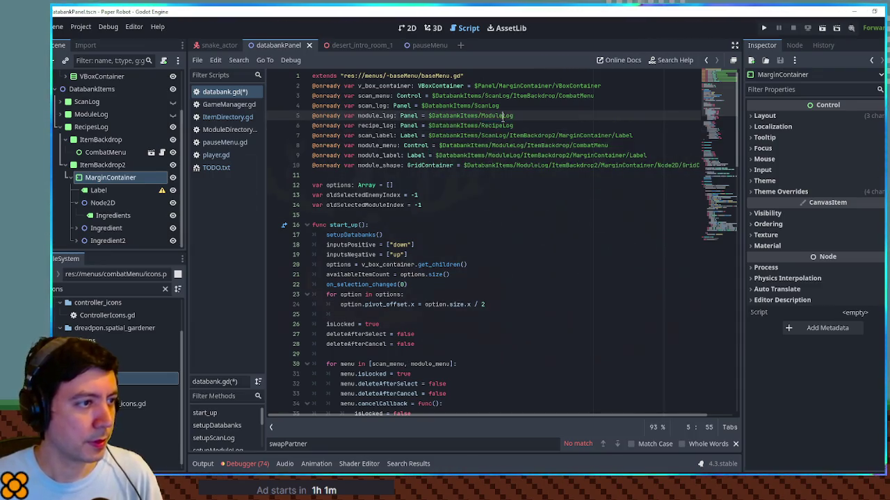
double_click(503, 117)
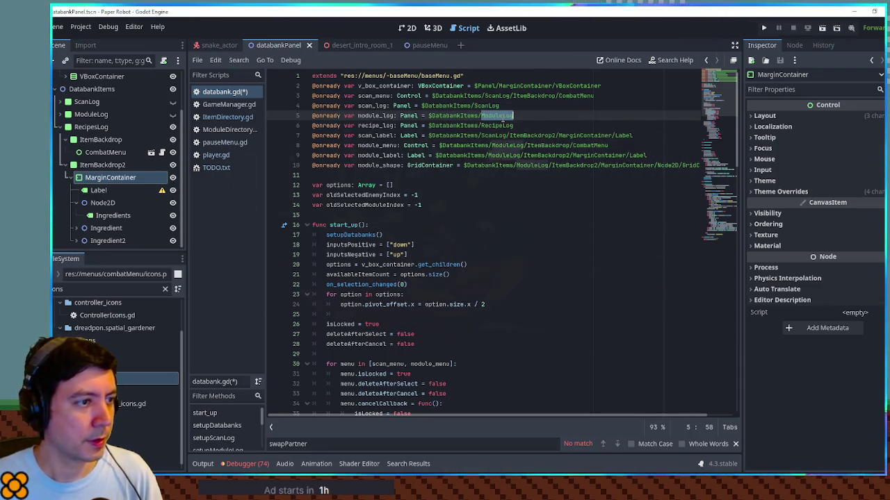
Paste copies of the module_menu and module_label declarations below line 10, renaming the first to recipe_menu
double_click(376, 155)
mouse_move(637, 162)
mouse_down()
mouse_move(646, 143)
mouse_move(645, 162)
mouse_up()
key(ctrl+c)
click(658, 165)
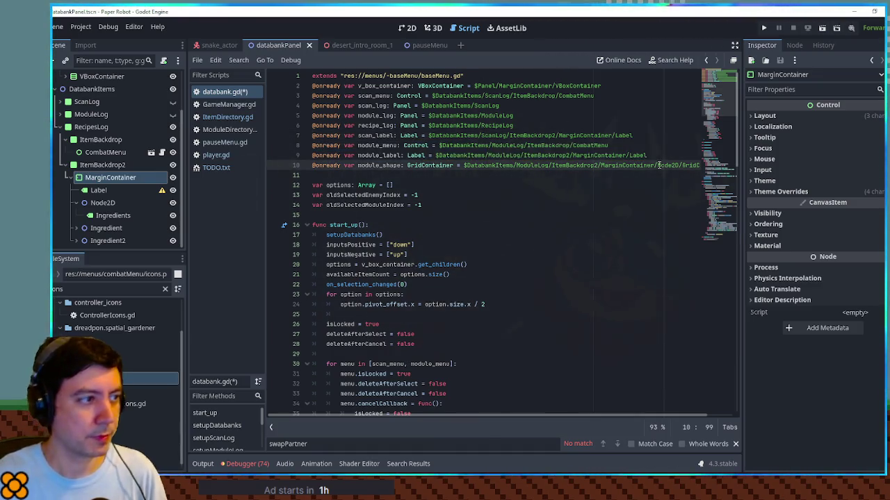
key(End)
key(Return)
key(ctrl+v)
click(341, 175)
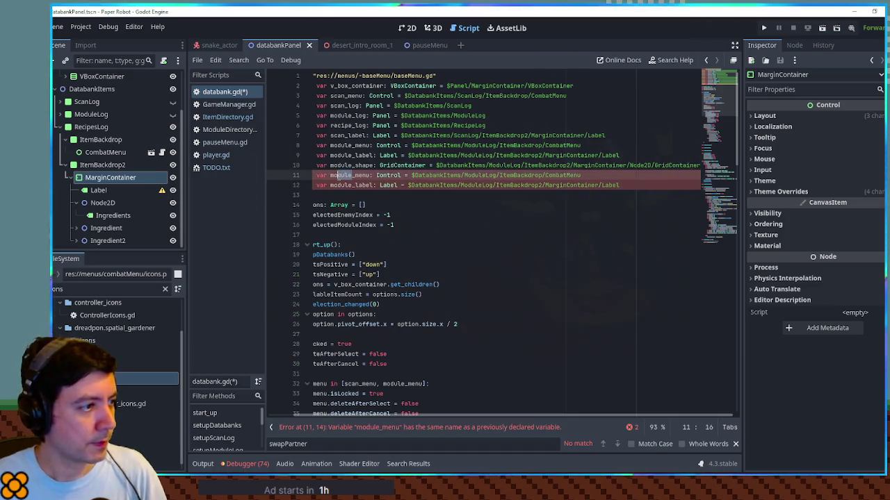
text(recipe)
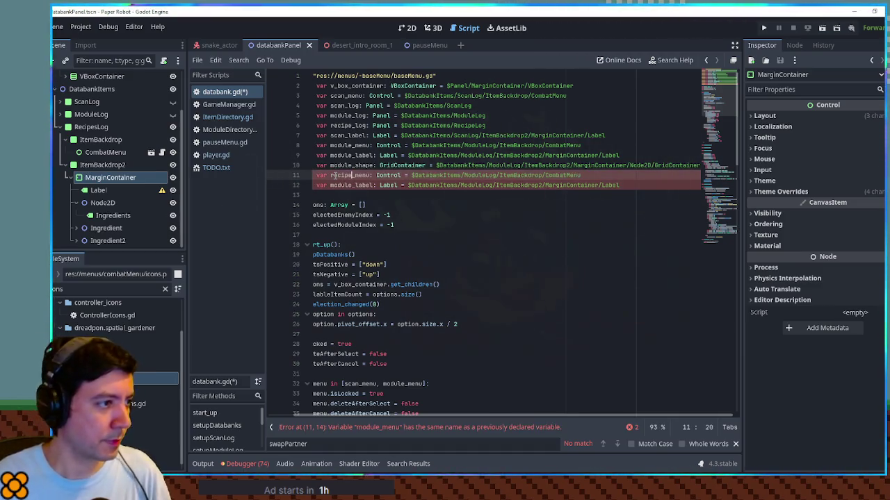
Rename the second copy to recipe_label and point the node paths at RecipeLog
drag(330, 185, 348, 185)
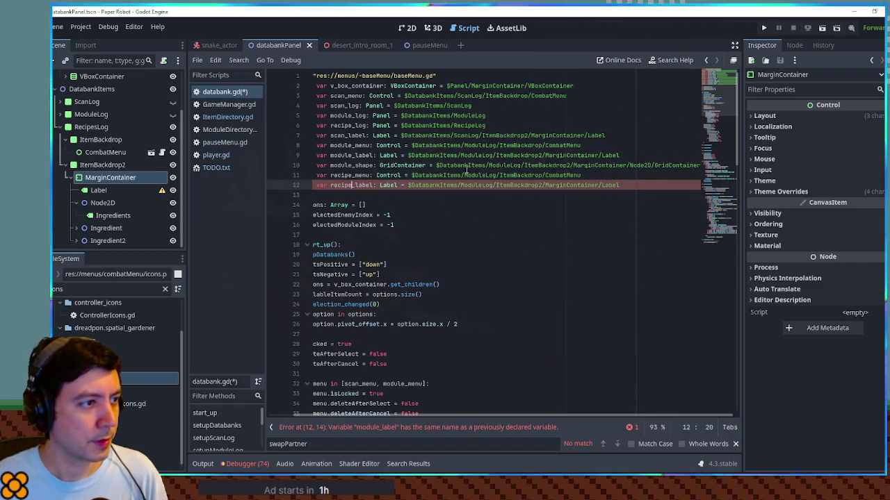
double_click(470, 125)
key(ctrl+c)
double_click(477, 187)
key(ctrl+v)
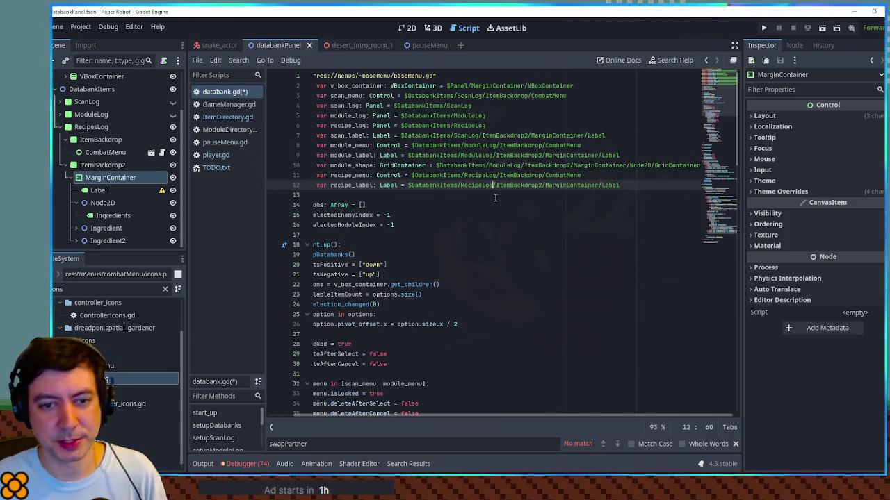
drag(409, 417, 360, 415)
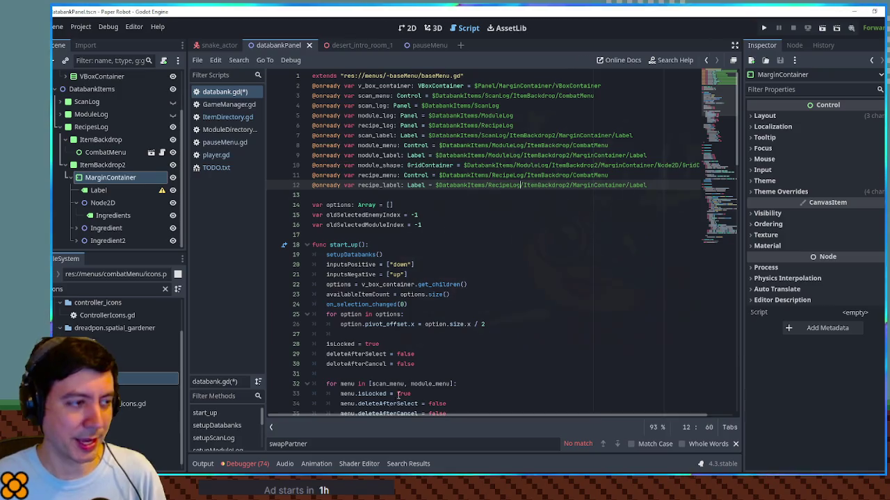
drag(647, 185, 417, 185)
click(453, 185)
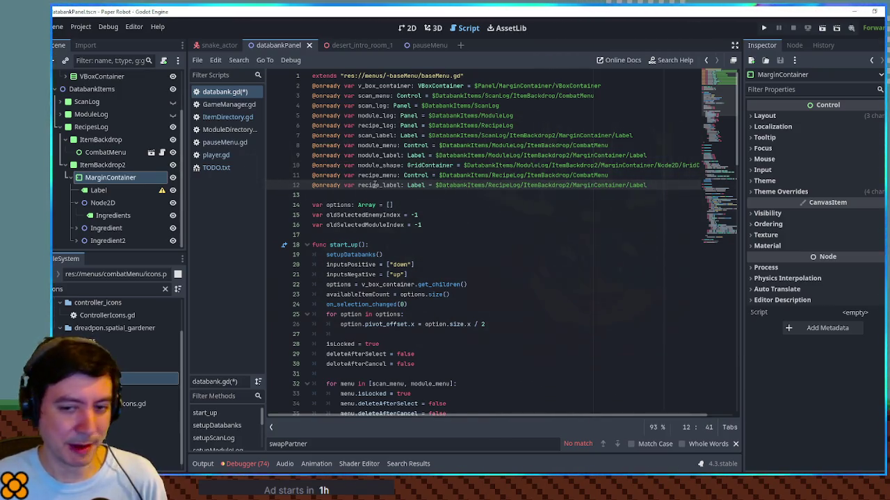
click(376, 175)
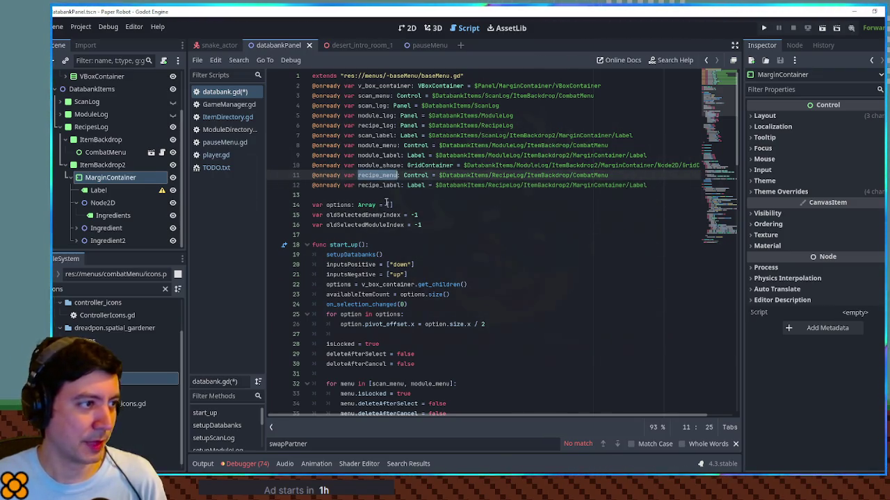
click(385, 185)
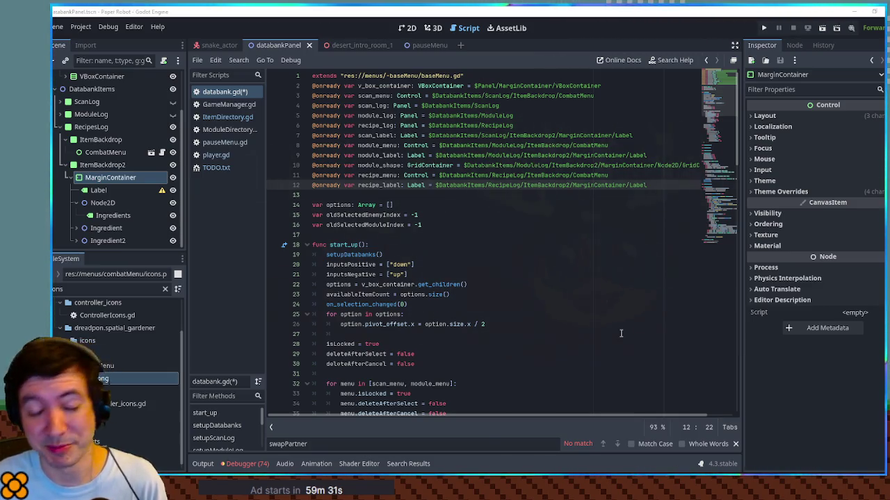
click(542, 294)
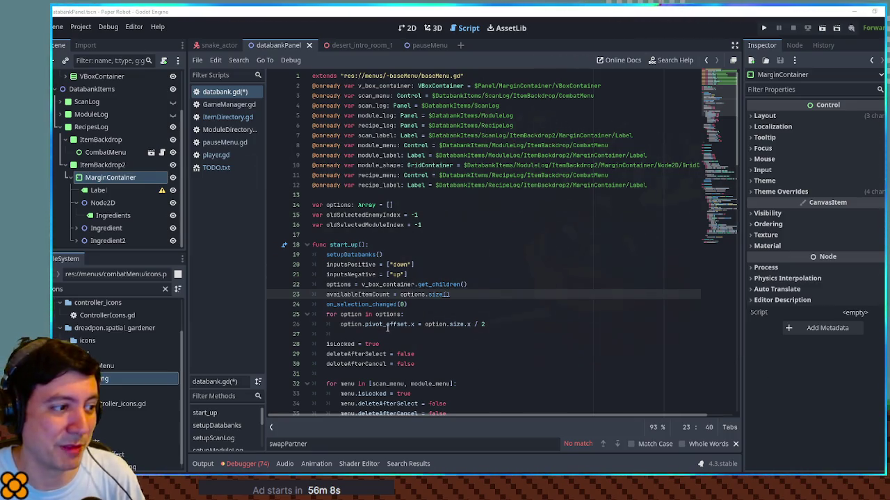
click(464, 235)
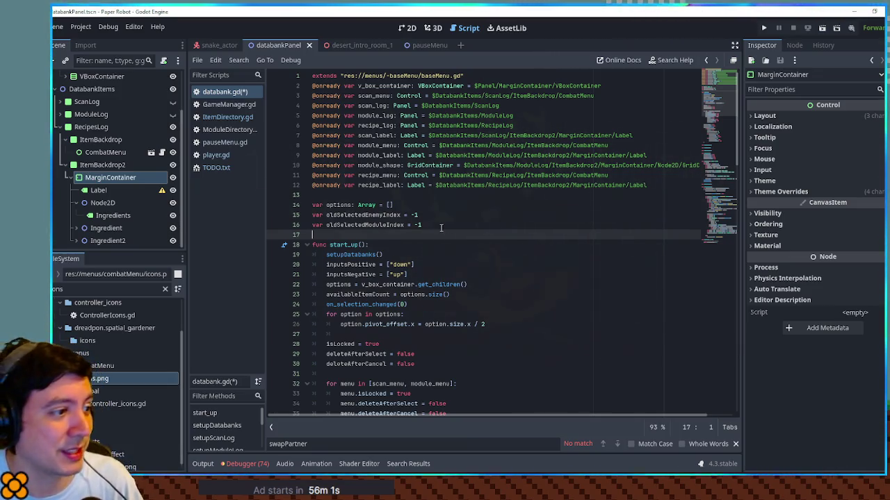
scroll(458, 258, down, 5)
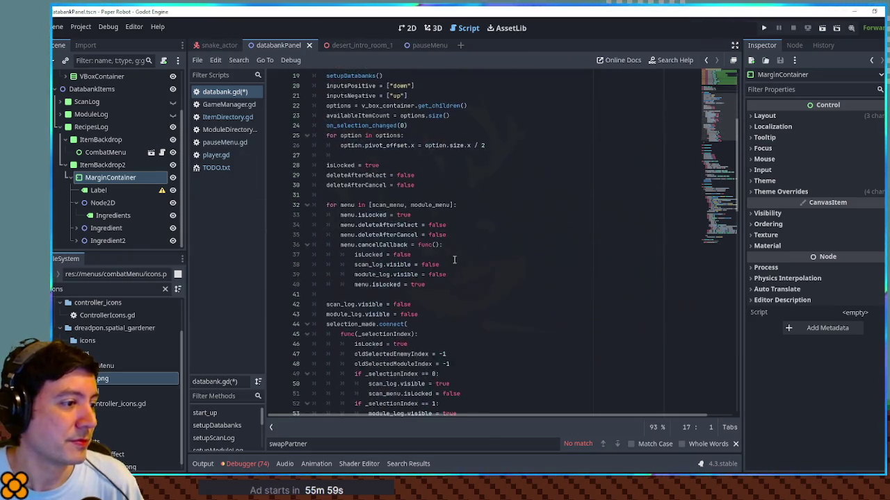
scroll(469, 257, up, 5)
scroll(480, 257, down, 5)
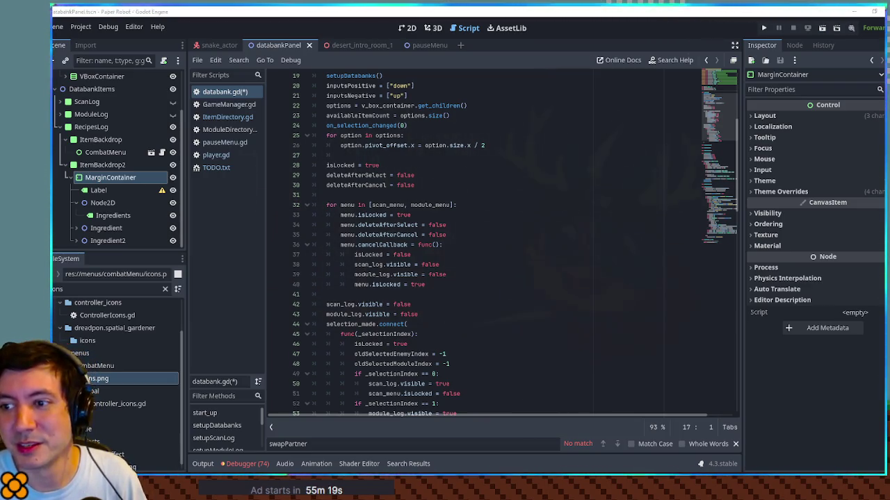
Add recipe_menu to the start_up loop's list after scan_menu and module_menu
click(556, 303)
click(527, 285)
click(511, 295)
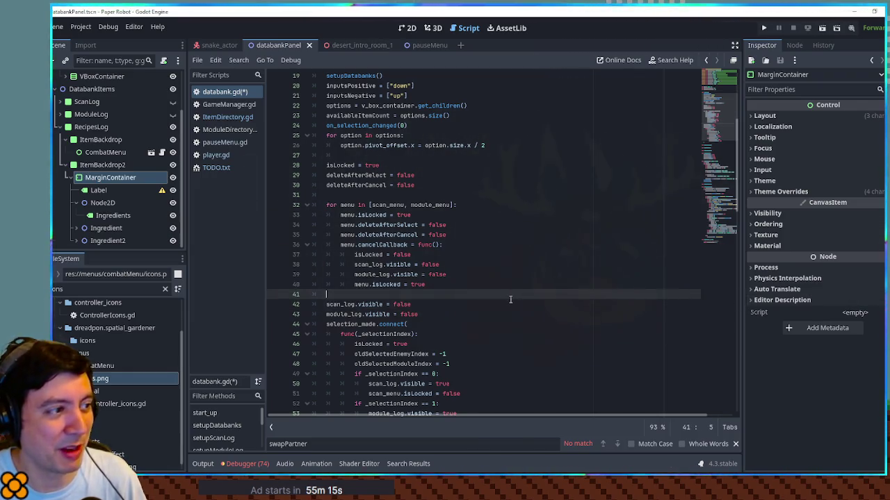
click(472, 194)
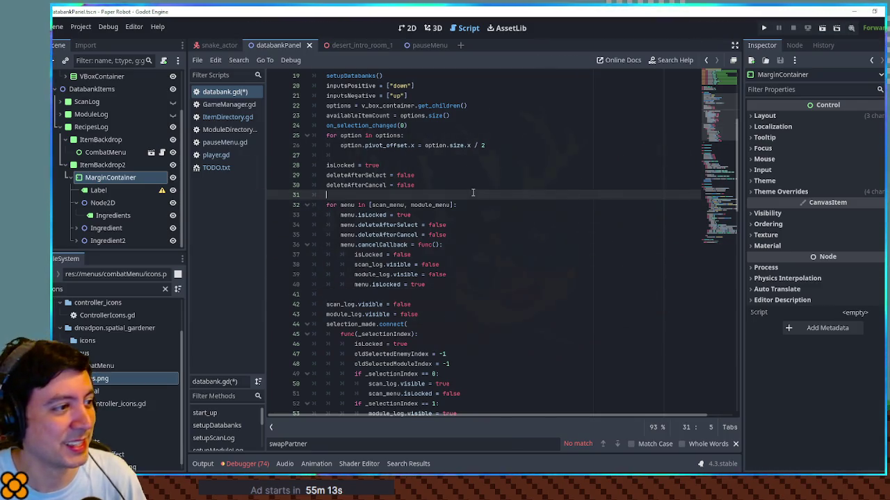
click(482, 155)
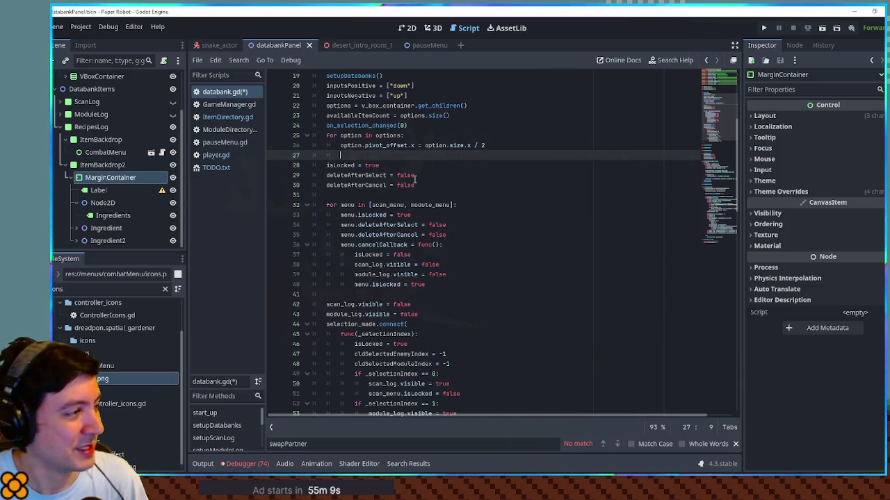
click(565, 264)
scroll(566, 265, down, 4)
scroll(566, 266, up, 5)
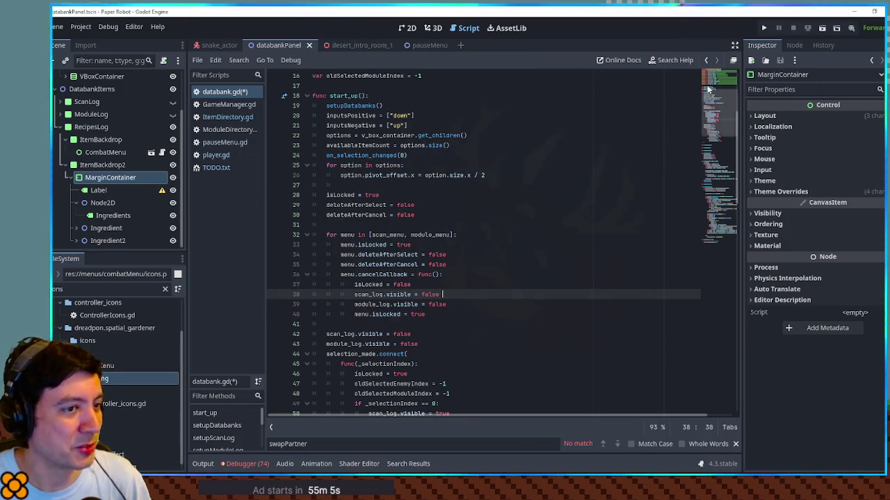
scroll(707, 89, up, 5)
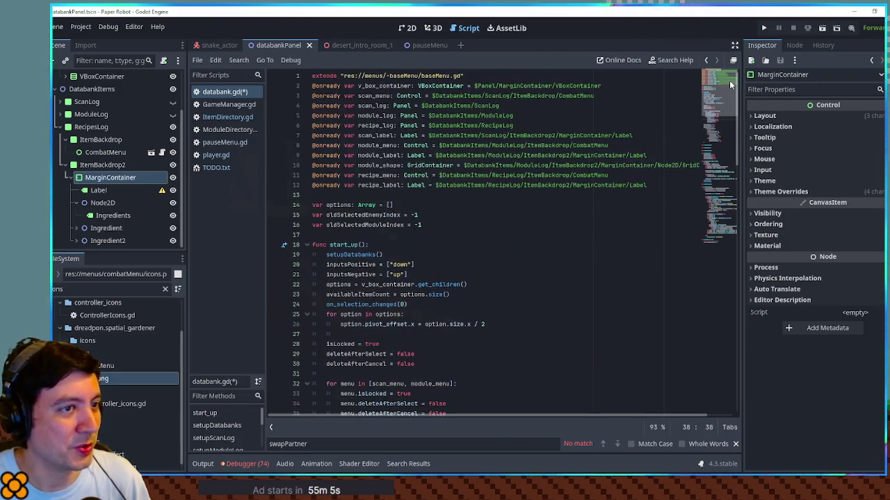
double_click(379, 177)
key(ctrl+c)
scroll(475, 274, down, 6)
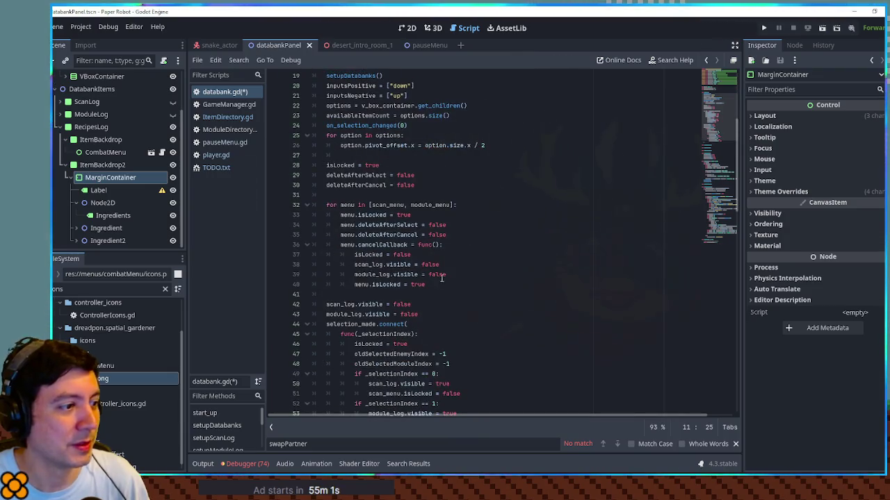
click(452, 205)
text(,)
key(ctrl+v)
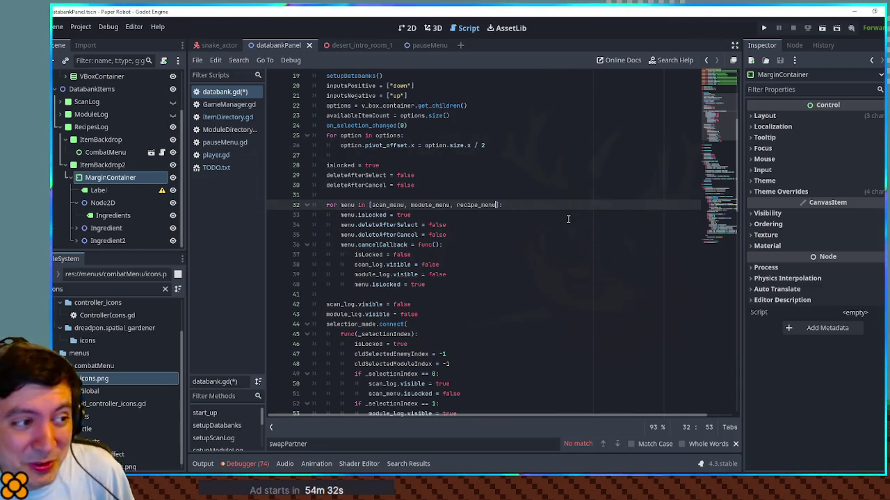
Check where recipe_menu, scan_label, recipe_log and module_log are used, ending at oldSelectedModuleIndex
drag(725, 198, 726, 85)
click(370, 175)
double_click(371, 175)
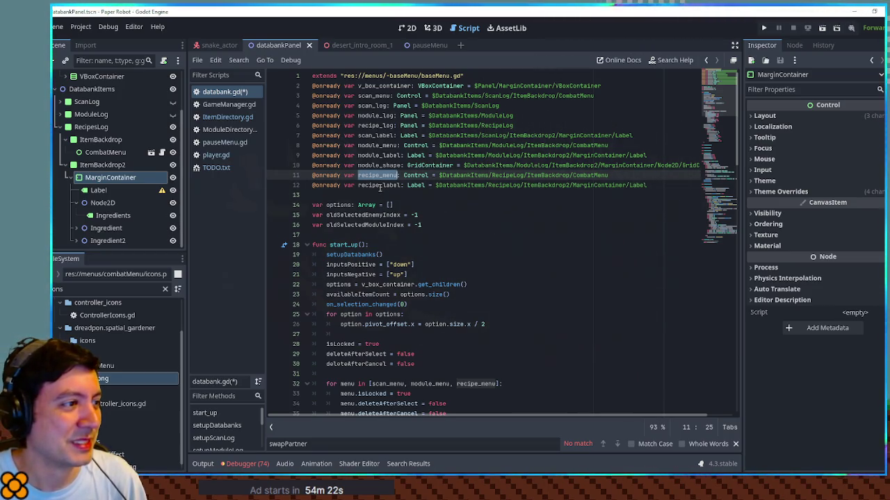
double_click(369, 136)
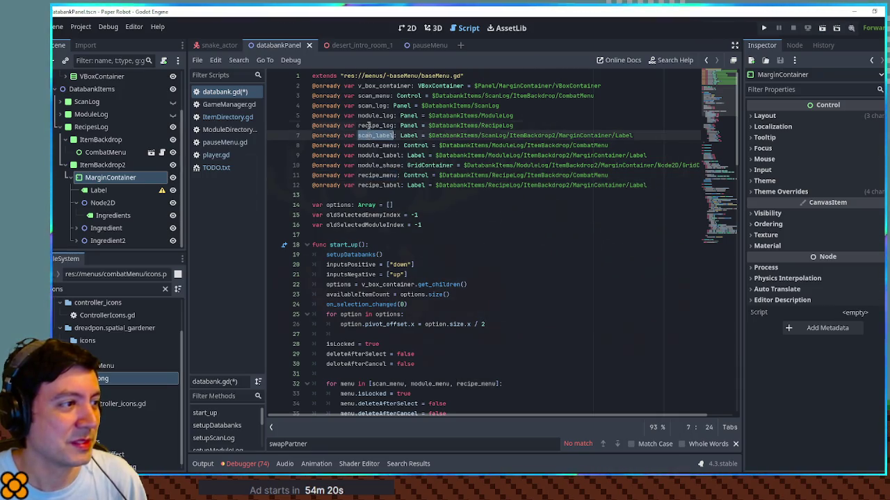
double_click(368, 125)
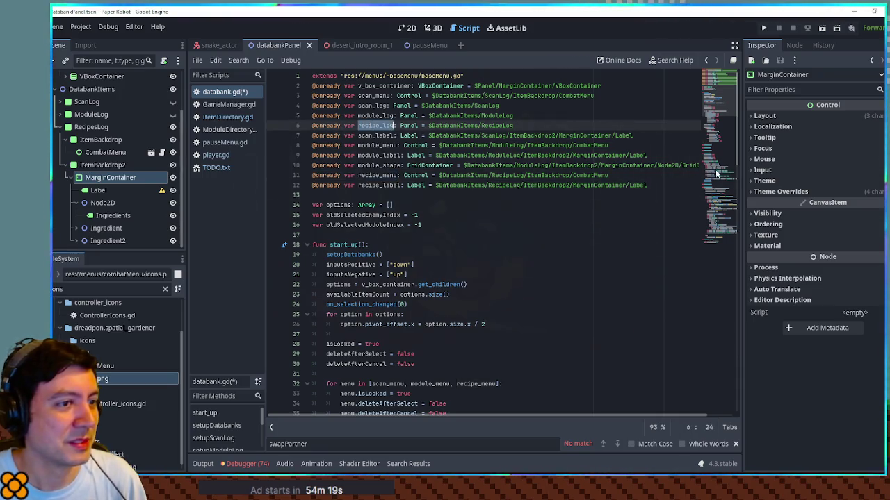
double_click(370, 116)
mouse_move(722, 137)
mouse_down()
mouse_move(722, 188)
mouse_move(720, 104)
mouse_up()
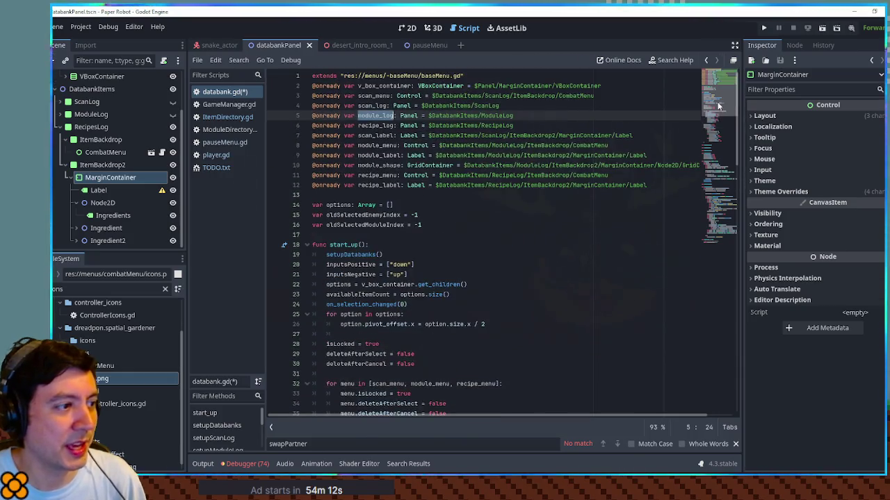
click(431, 220)
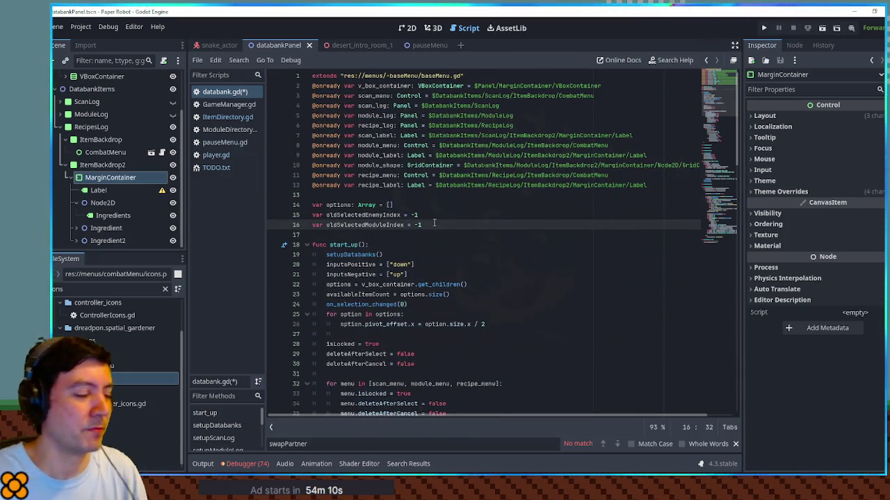
Declare subPageList and set it to [scan_log, module_log, recipe_log] at the start of start_up
key(Return)
key(Return)
text(var sub)
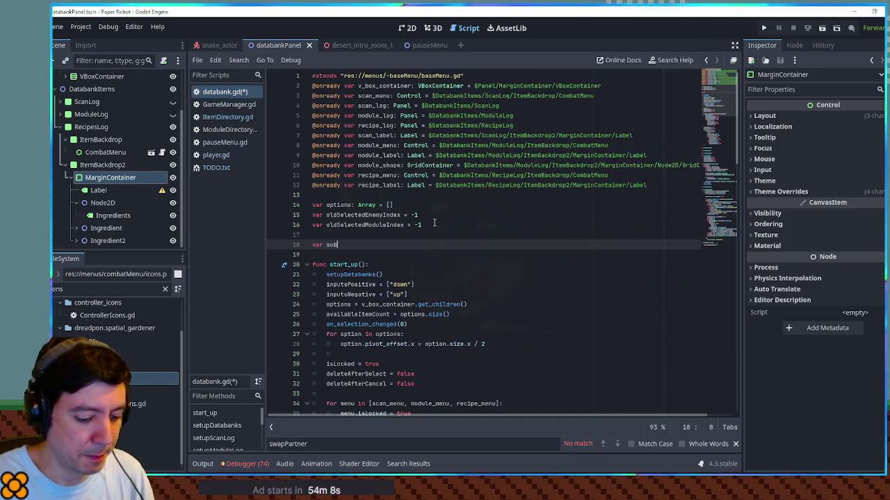
text(PageList = [)
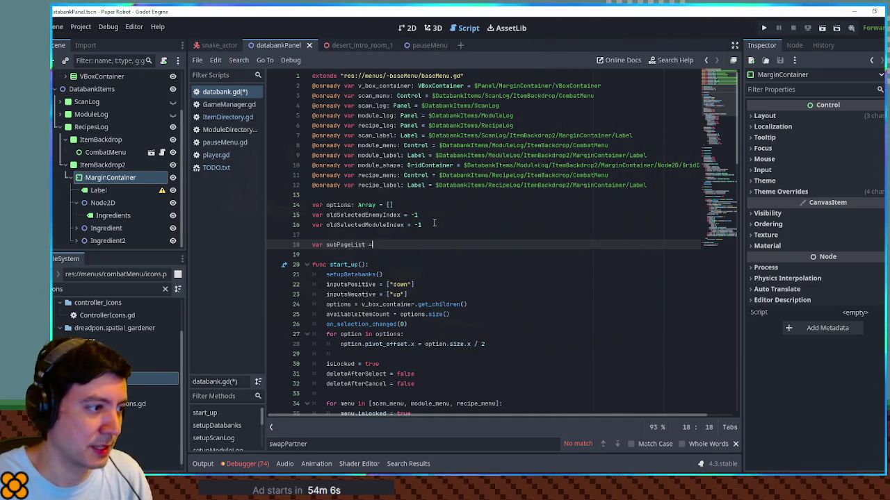
key(Down)
key(Down)
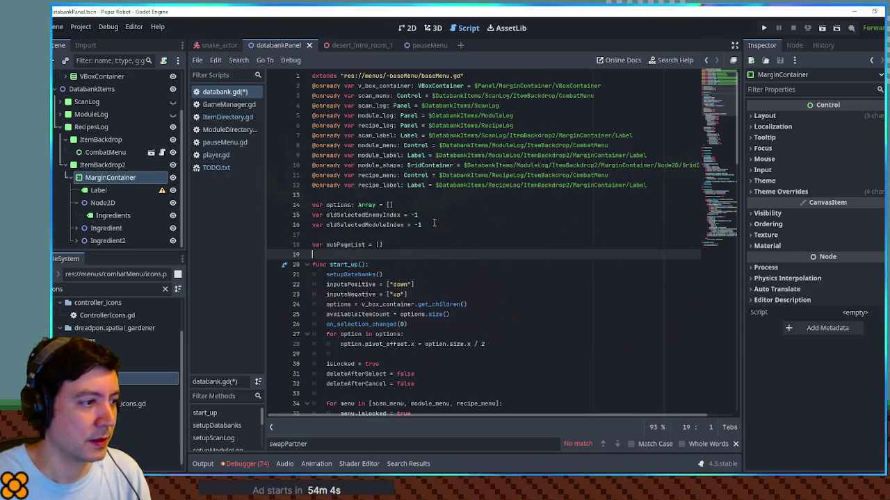
key(Return)
text(subPageList = [)
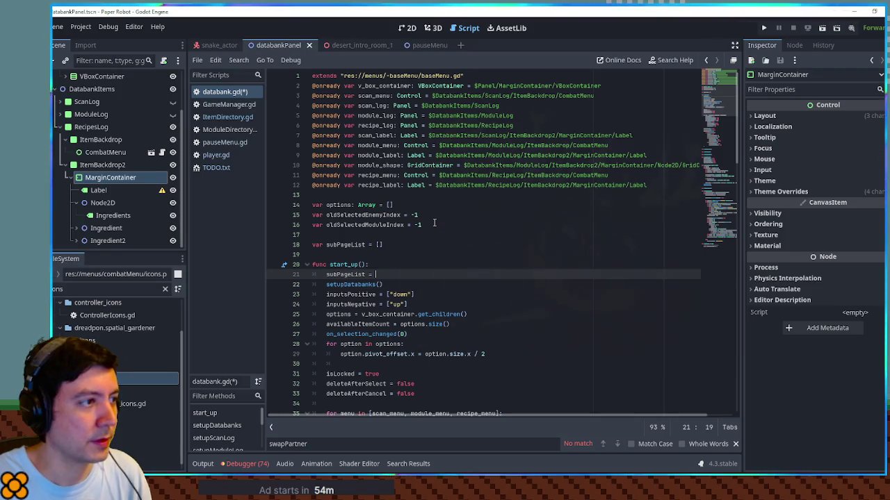
text(m)
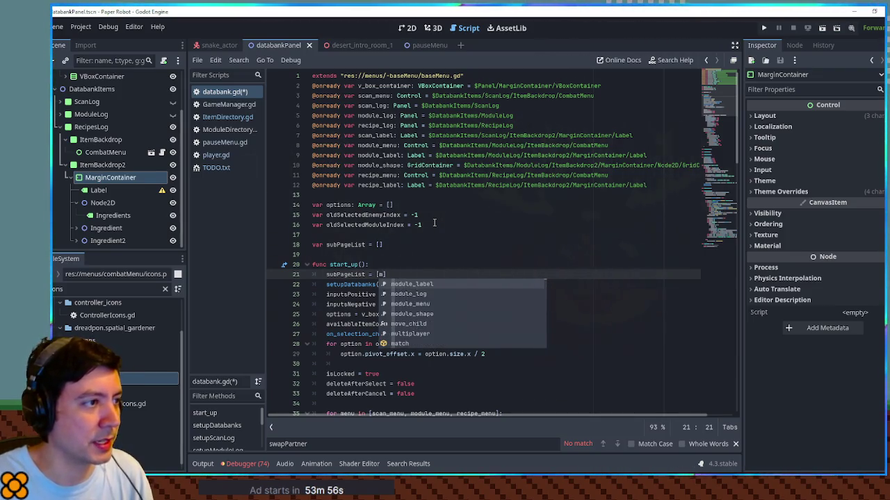
key(BackSpace)
text(scan_)
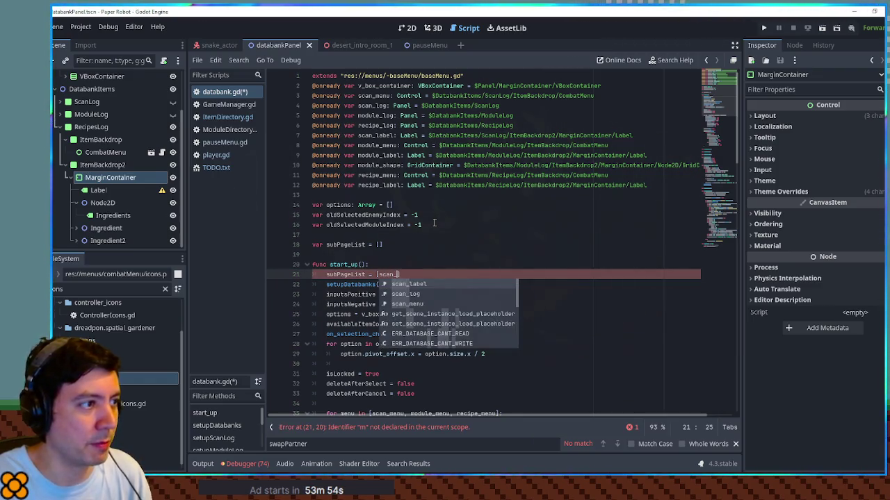
text(log)
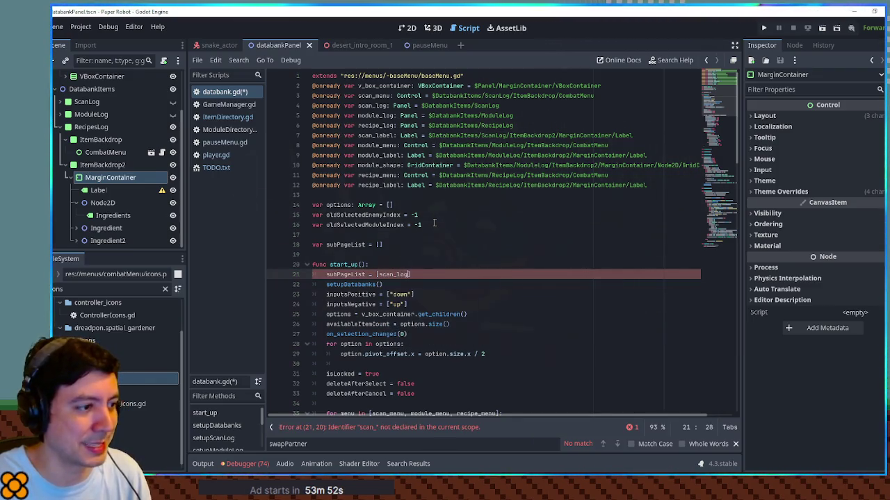
text(, module_)
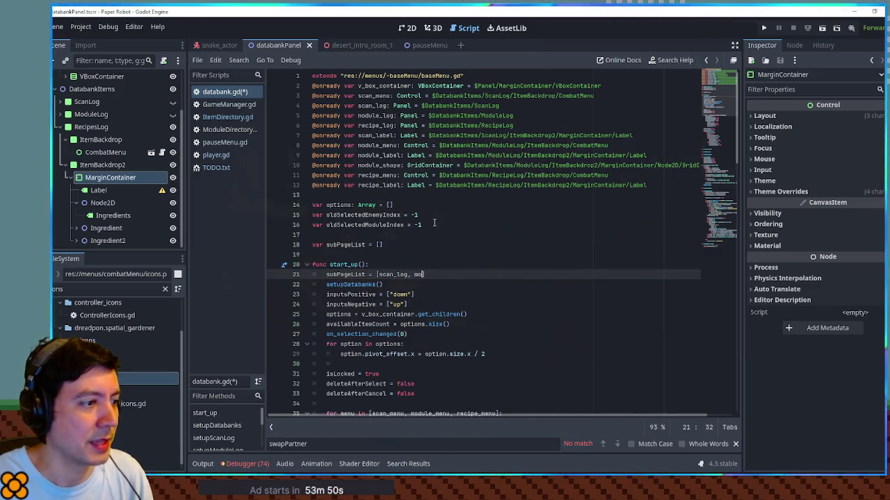
text(log, reci)
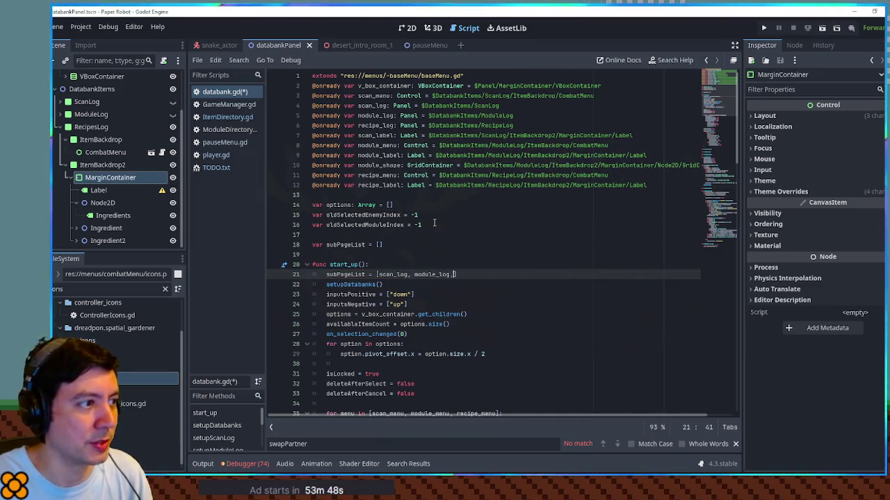
text(pe_log)
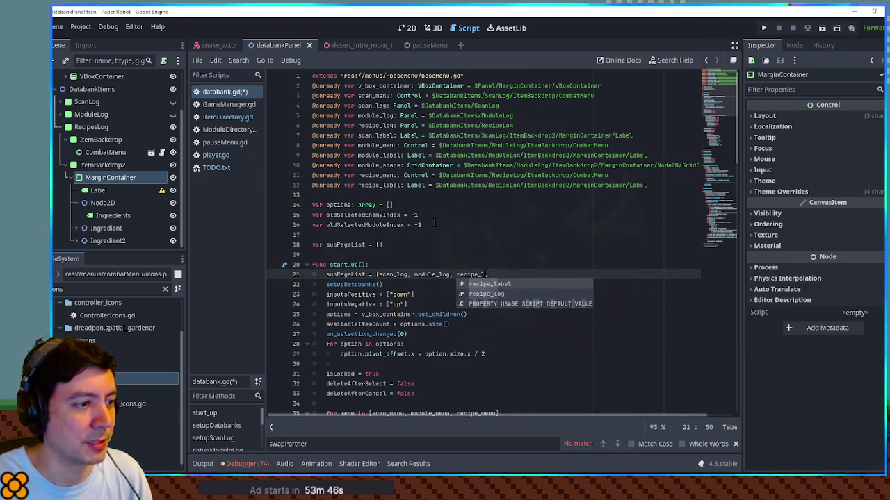
Review where subPageList and scan_log are used in the script
double_click(344, 274)
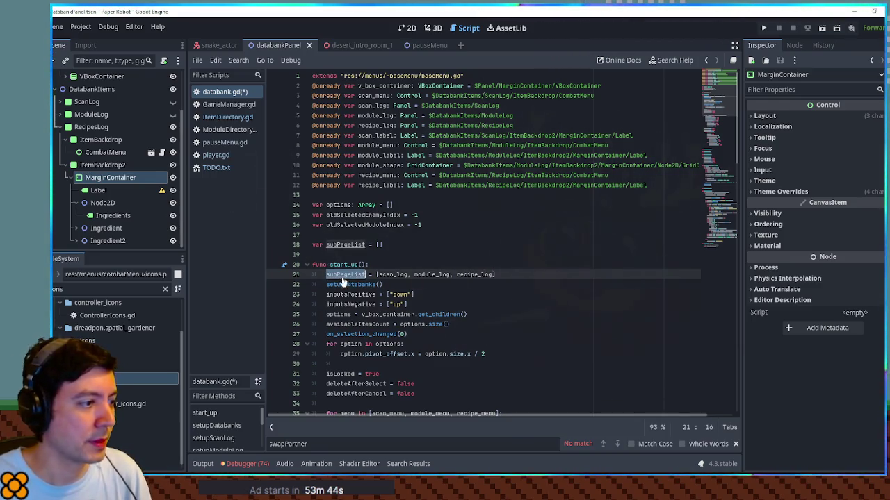
double_click(393, 274)
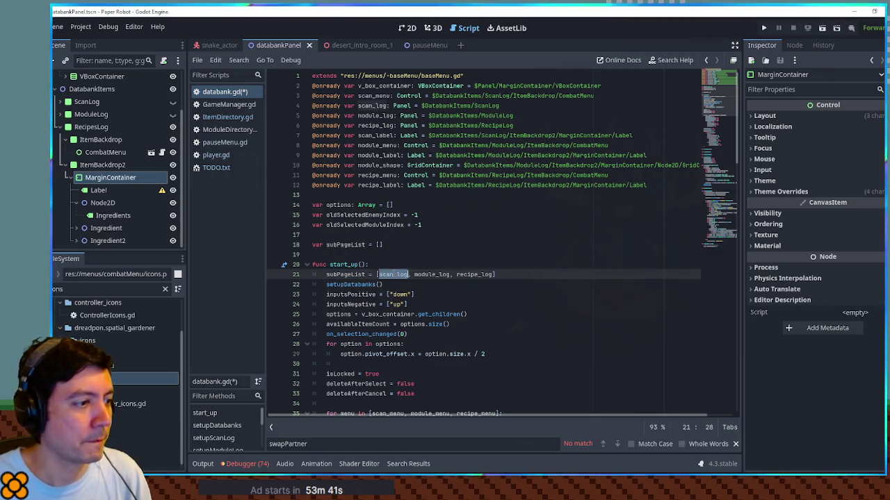
scroll(393, 271, down, 8)
scroll(394, 267, down, 6)
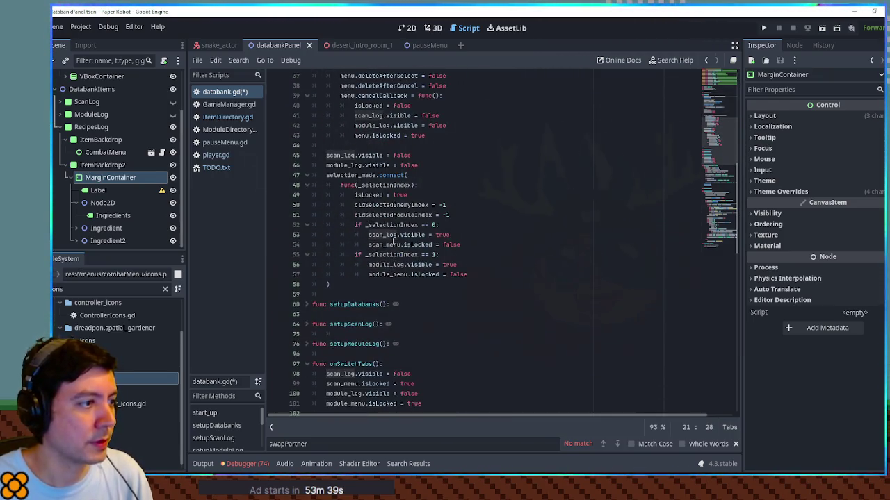
scroll(344, 218, up, 12)
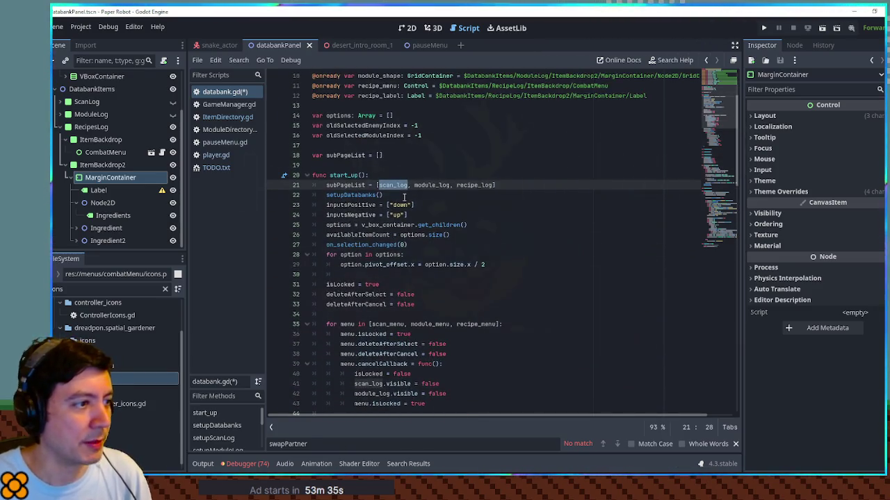
double_click(350, 186)
click(397, 184)
double_click(397, 185)
scroll(417, 230, down, 3)
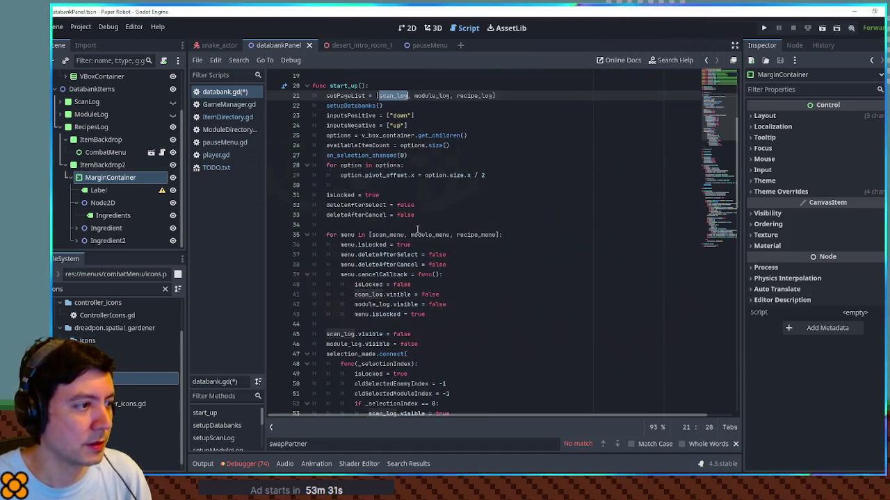
click(354, 237)
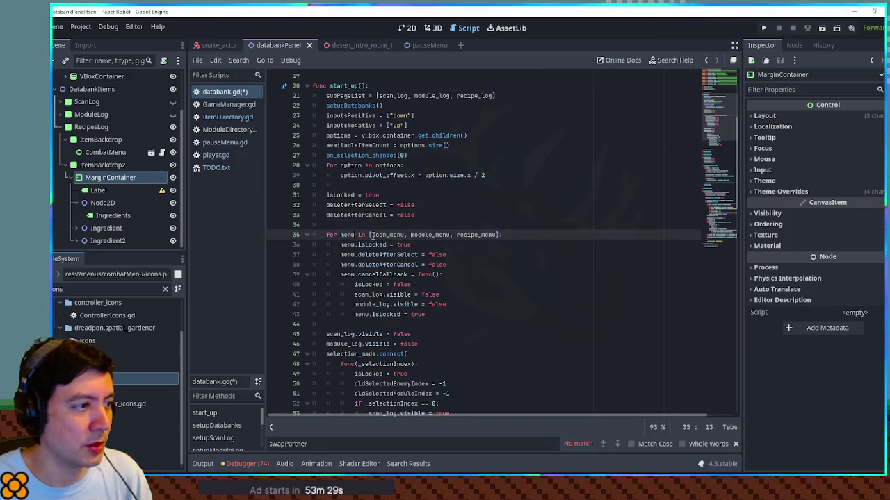
scroll(373, 236, up, 5)
Add a subMenuList declaration and assignment by duplicating the subPageList lines
click(409, 215)
key(ctrl+shift+d)
drag(336, 225, 351, 225)
text(Menu)
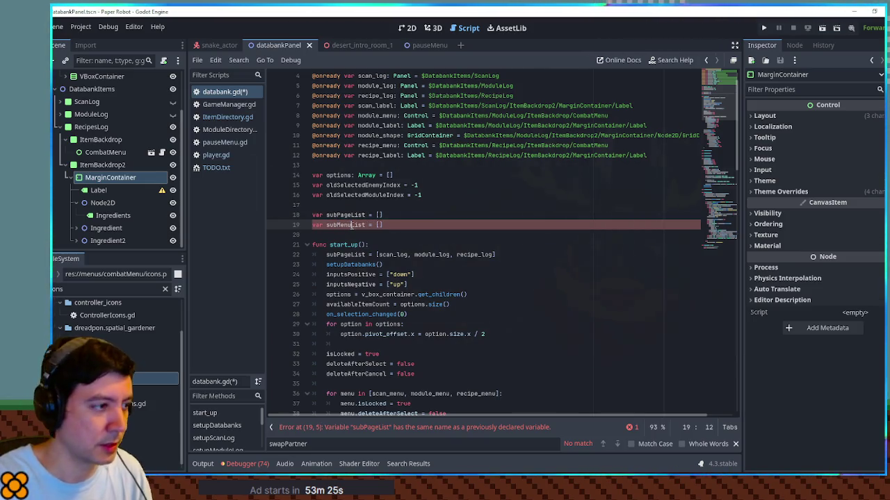
click(518, 255)
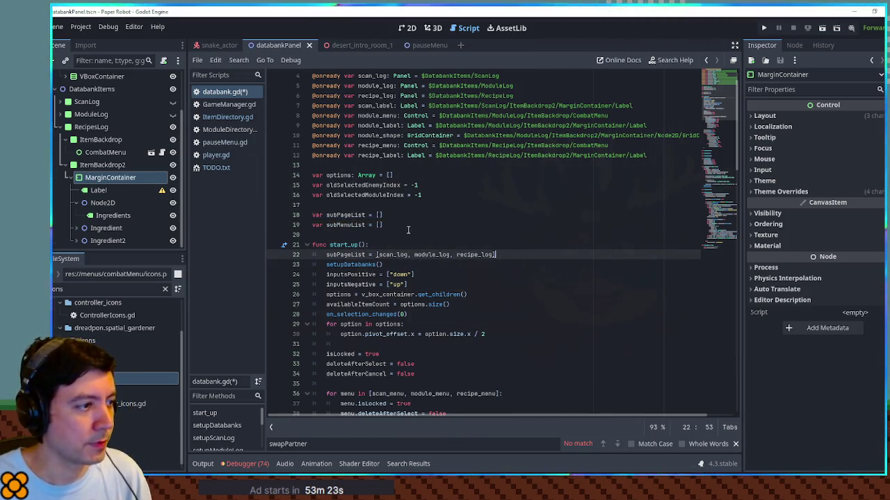
key(ctrl+shift+d)
double_click(347, 226)
key(ctrl+c)
double_click(346, 264)
key(ctrl+v)
Fill subMenuList with the three menu names and make the menu loop iterate over subMenuList
scroll(368, 333, down, 2)
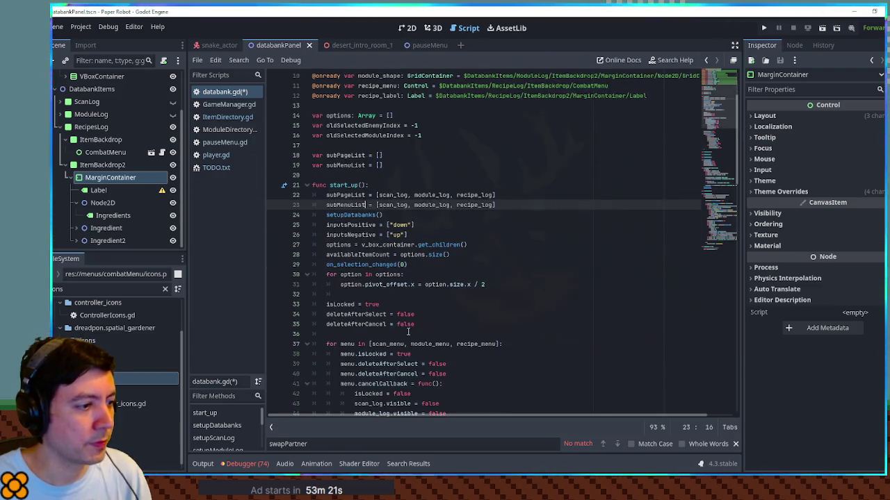
click(372, 343)
drag(370, 343, 496, 343)
drag(378, 205, 493, 205)
key(ctrl+v)
drag(369, 344, 503, 343)
text(subMenuList)
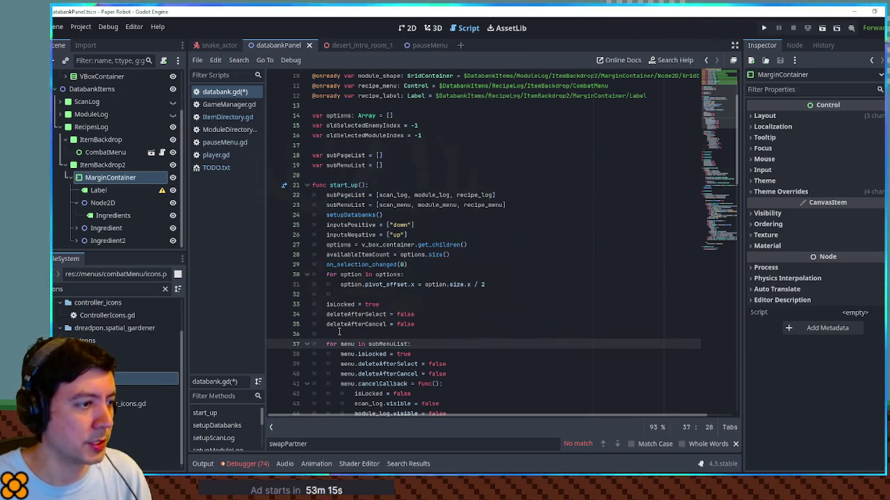
text(:)
Add a 'for page in subPageList:' loop to the cancel callback
double_click(346, 195)
double_click(393, 194)
scroll(436, 255, down, 4)
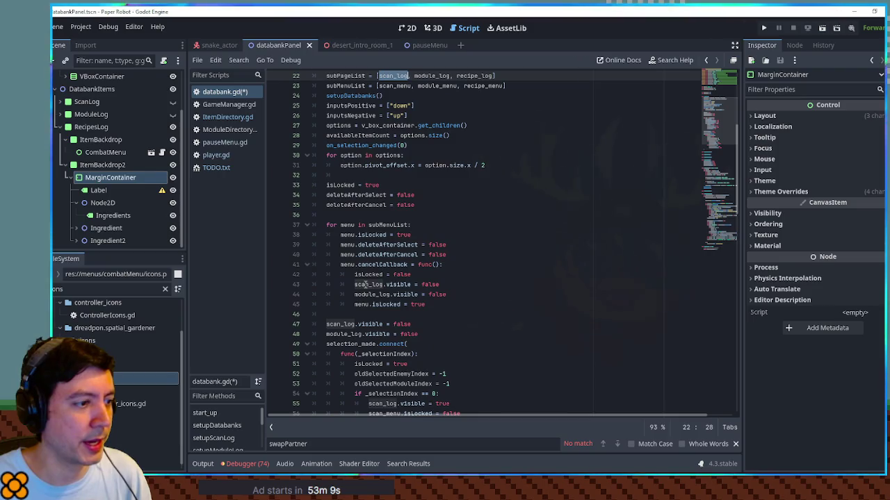
double_click(367, 284)
key(ctrl+shift+Return)
key(ctrl+v)
key(ctrl+z)
key(ctrl+v)
key(ctrl+z)
text(for page in subPageList:)
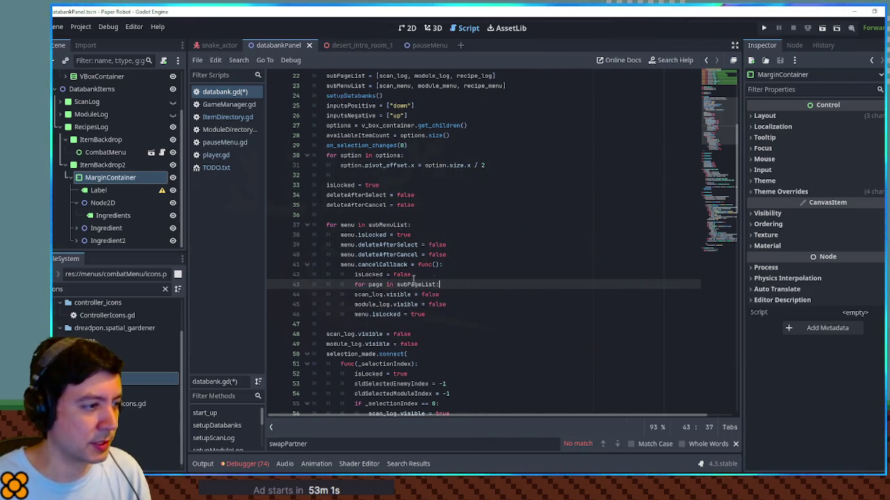
Hide each page inside the loop, indent the menu lock line, and delete the module_log hide line
double_click(375, 284)
key(ctrl+c)
double_click(366, 294)
key(ctrl+v)
key(Home)
key(Tab)
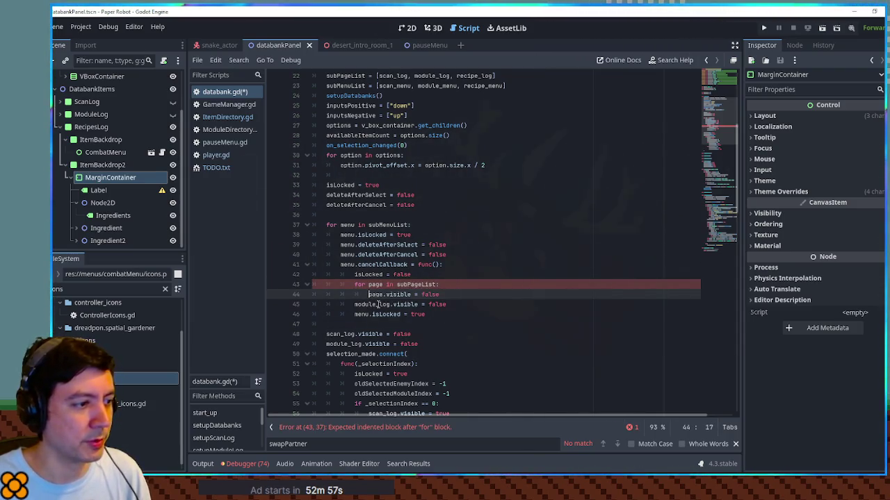
double_click(363, 314)
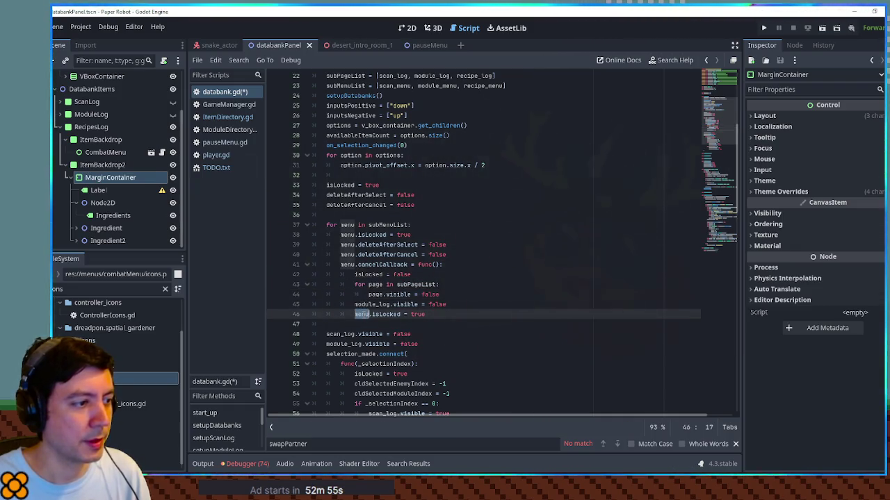
key(Tab)
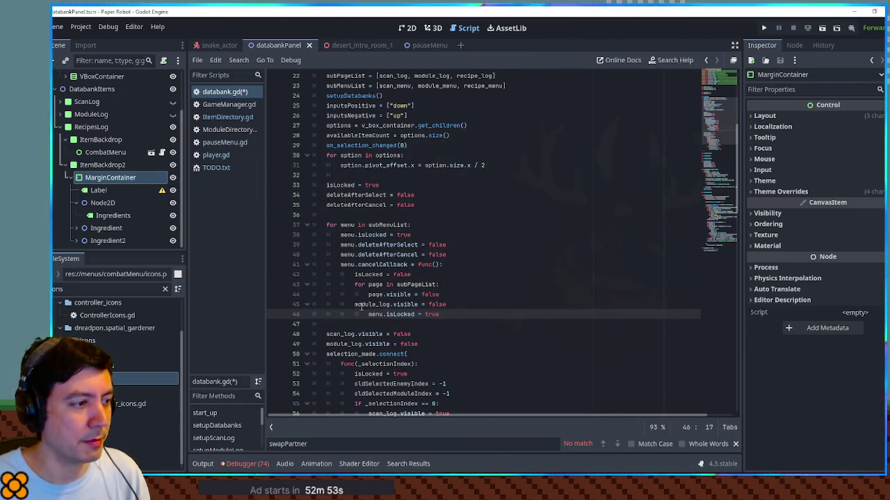
click(363, 306)
key(ctrl+shift+k)
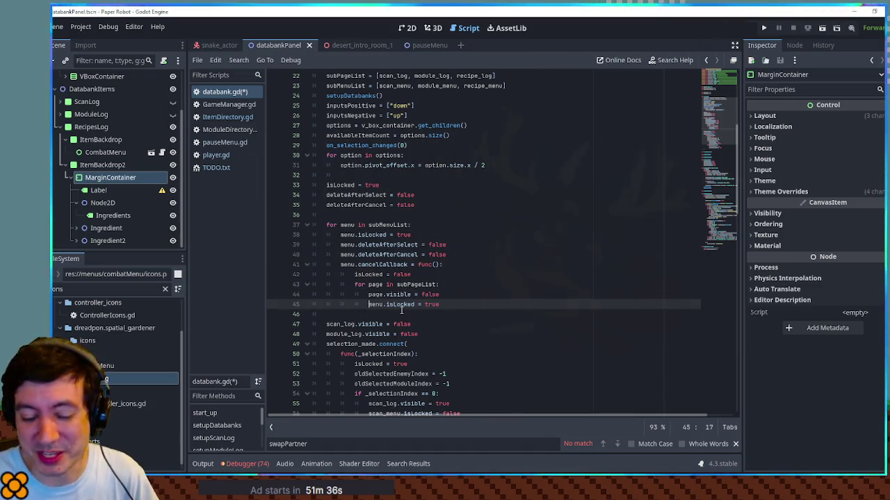
Scroll down through databank.gd to the selection_made handler
scroll(420, 314, down, 3)
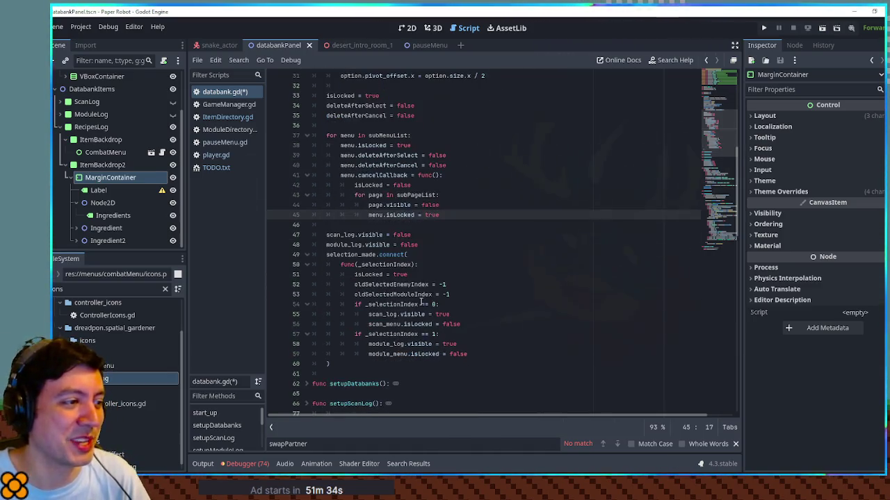
Add a 'for page in subPageList:' loop above the hide lines in databank.gd
double_click(340, 235)
scroll(339, 235, up, 5)
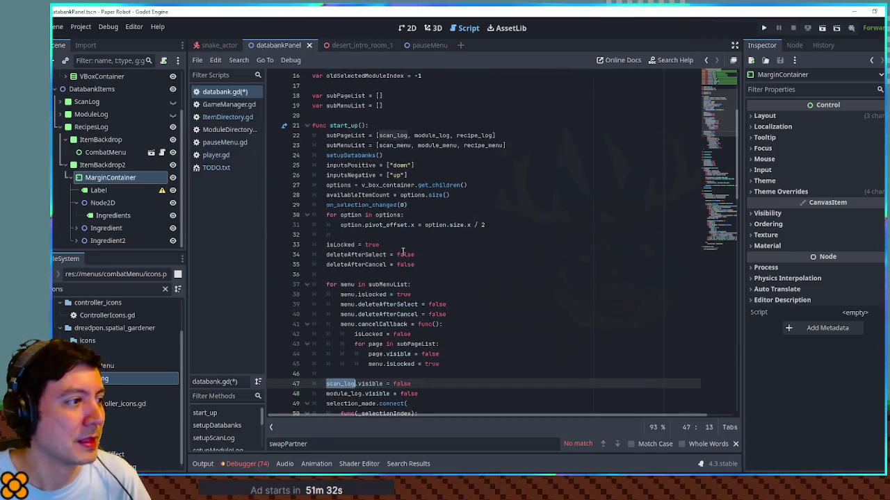
double_click(393, 136)
scroll(376, 278, down, 3)
click(372, 293)
click(376, 288)
key(Return)
text(for page in subPageList:)
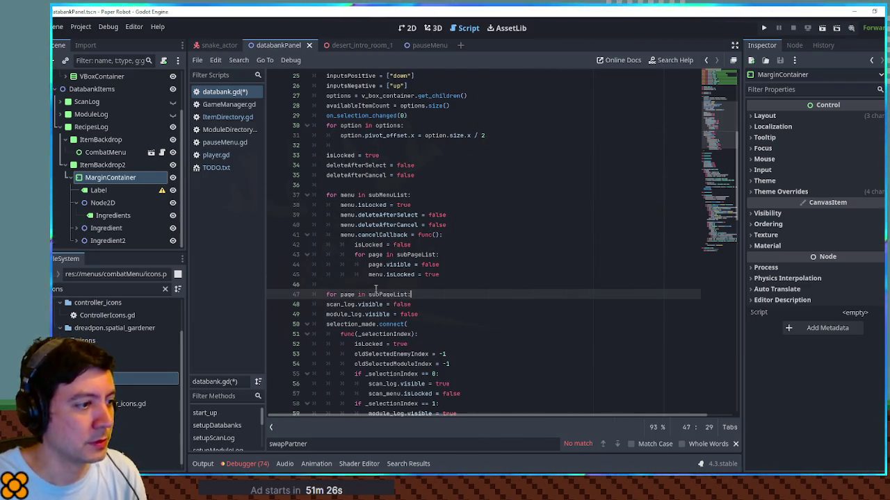
Make the loop set page.visible for each page and delete the redundant module_log hide line
double_click(341, 303)
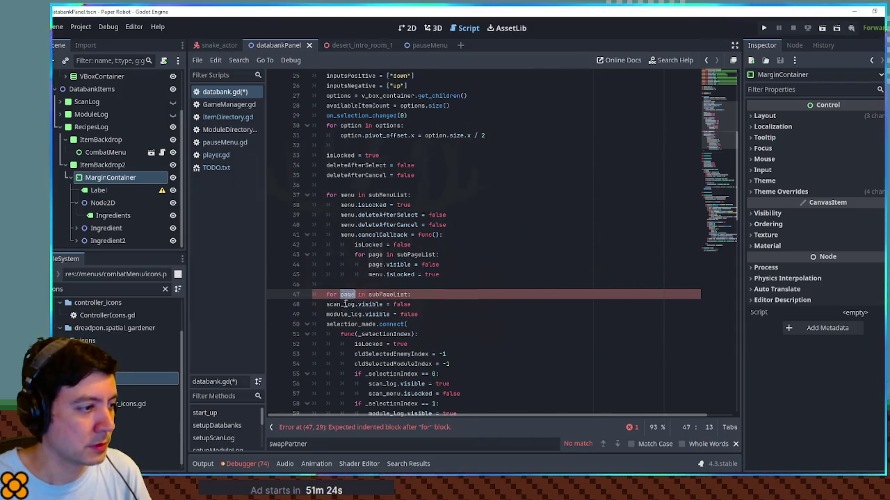
text(page)
click(323, 304)
key(Tab)
key(Down)
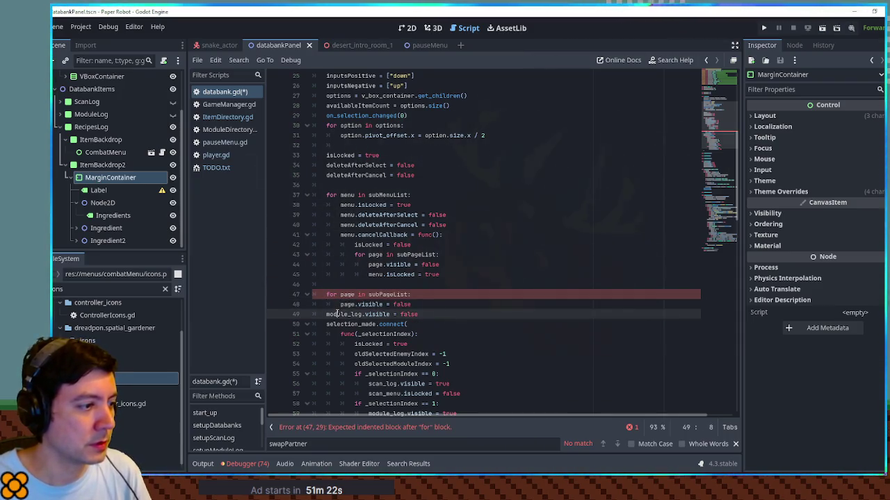
key(ctrl+shift+k)
scroll(396, 274, down, 3)
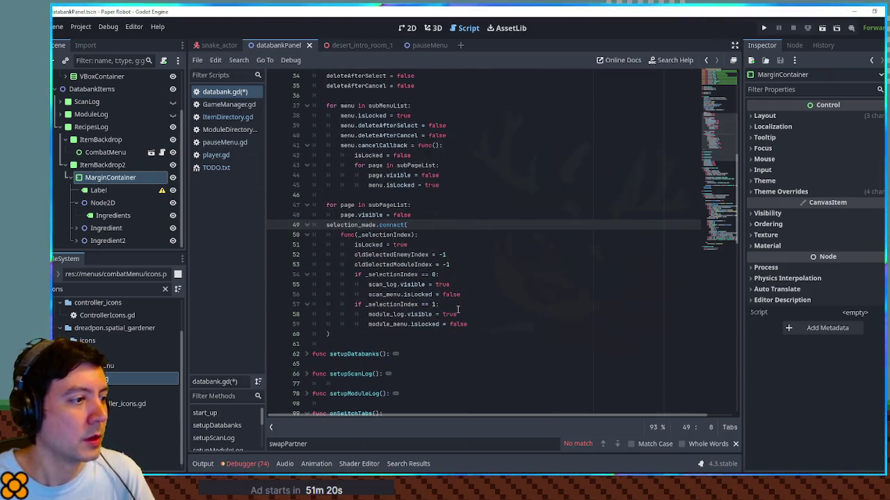
Duplicate the '_selectionIndex == 1' branch and change the copy's condition to 2
double_click(372, 254)
double_click(376, 264)
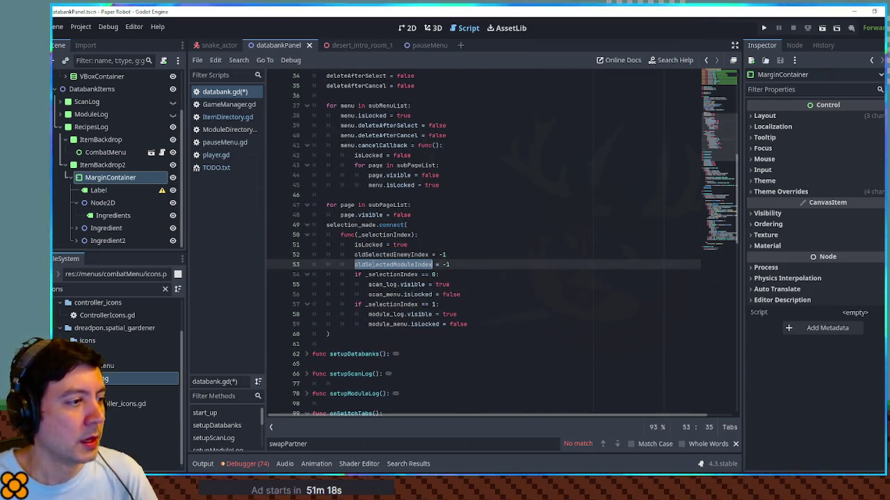
double_click(389, 274)
double_click(382, 284)
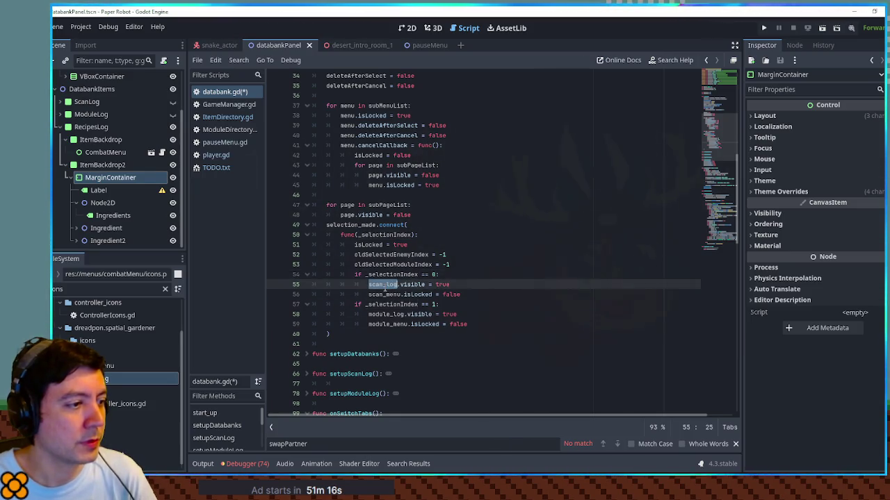
double_click(384, 294)
double_click(384, 284)
double_click(390, 294)
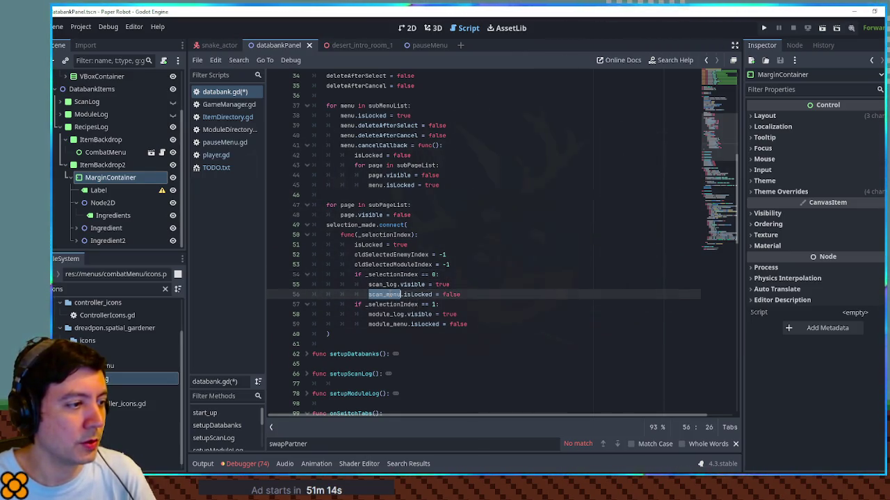
drag(482, 324, 485, 297)
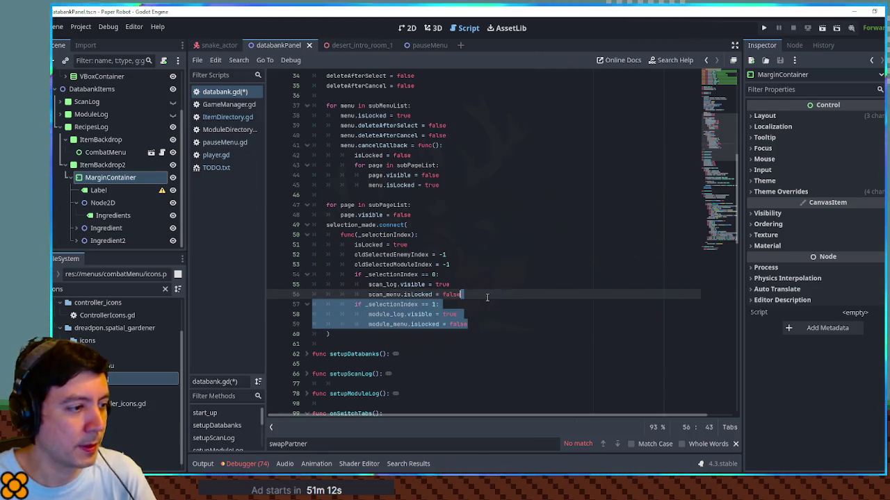
key(ctrl+shift+d)
double_click(435, 335)
text(2:)
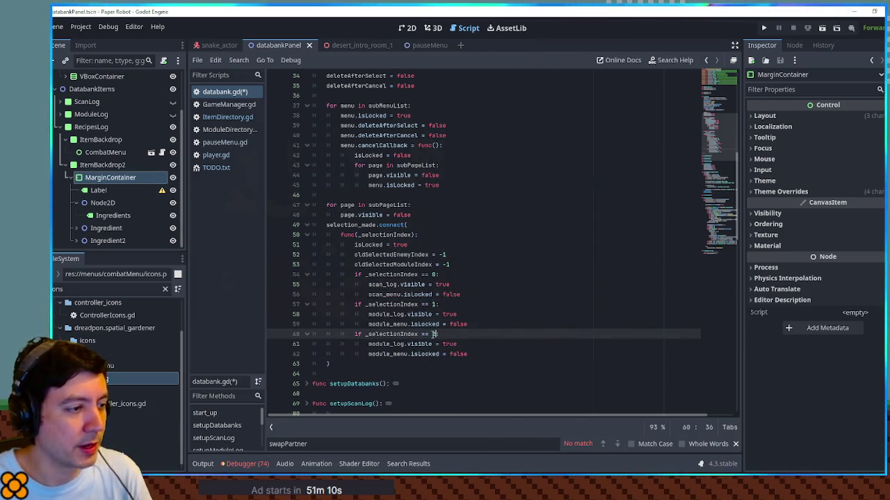
Rename module_log and module_menu in the new branch to recipe_log and recipe_menu
click(386, 344)
double_click(386, 343)
scroll(386, 343, up, 5)
double_click(474, 106)
key(ctrl+c)
scroll(475, 105, down, 7)
double_click(389, 284)
key(ctrl+v)
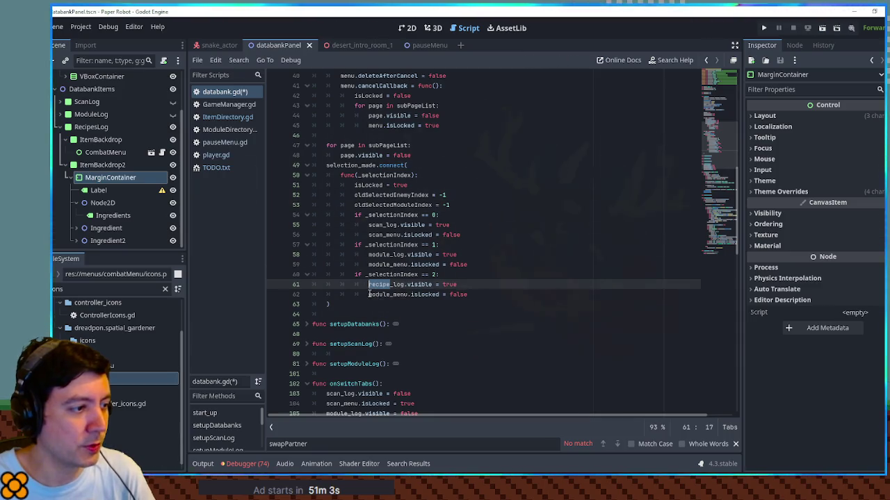
drag(368, 295, 387, 295)
text(recip)
click(487, 284)
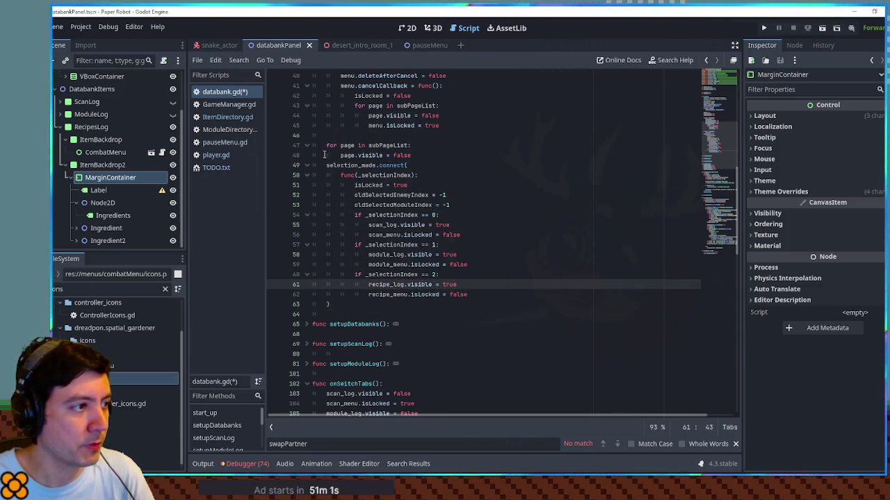
Save databank.gd and fold the start_up function
scroll(334, 180, up, 2)
key(ctrl+s)
scroll(334, 180, up, 2)
scroll(305, 143, up, 5)
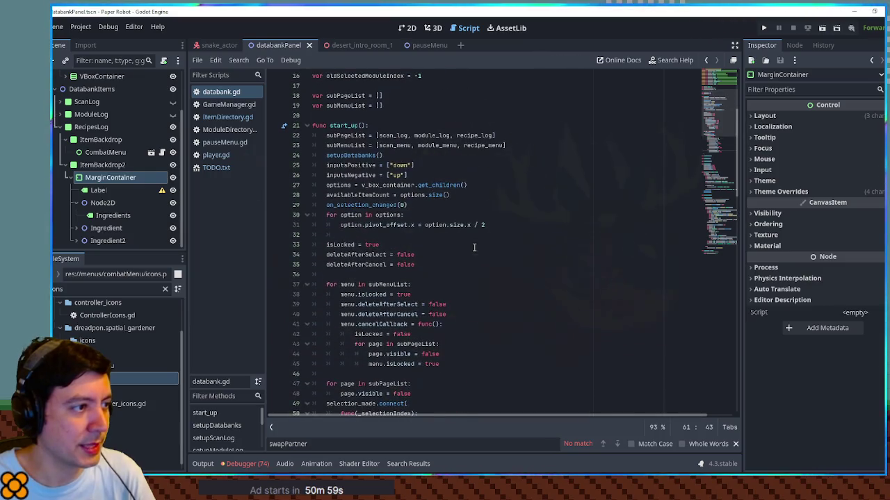
click(307, 126)
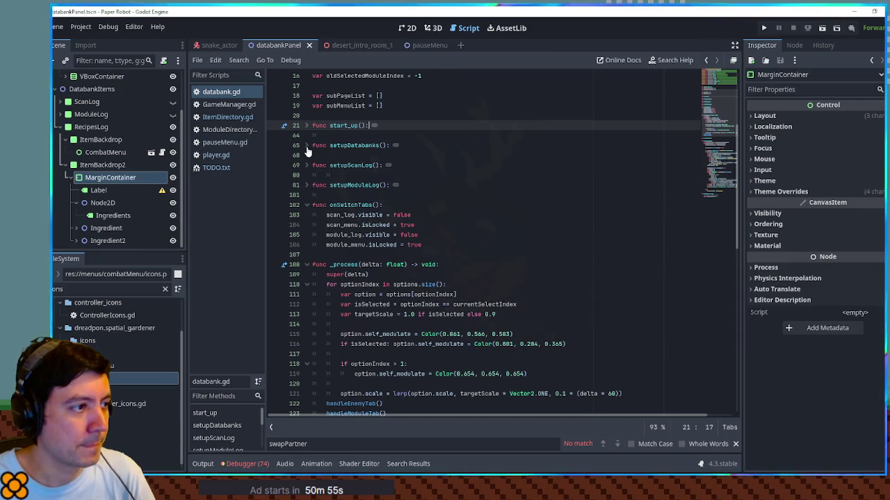
Duplicate the setupModuleLog function and rename the copy setupRecipeLog
drag(324, 194, 343, 175)
key(ctrl+shift+d)
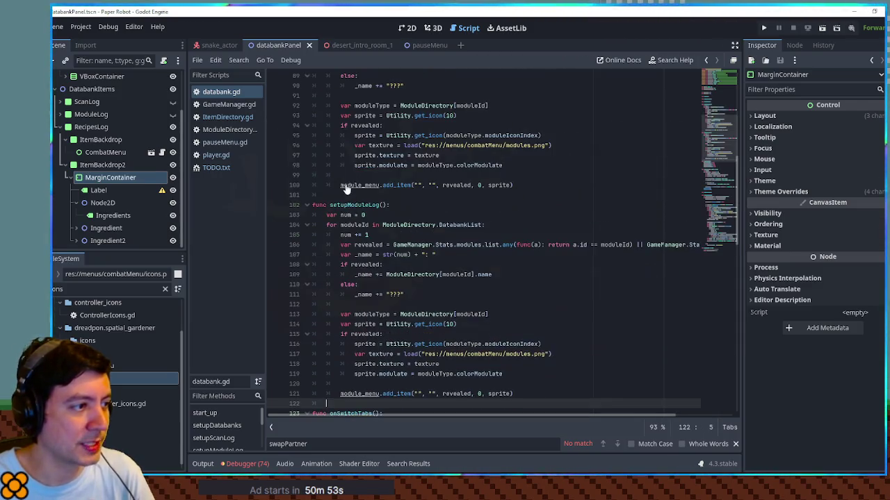
scroll(349, 195, up, 6)
click(306, 176)
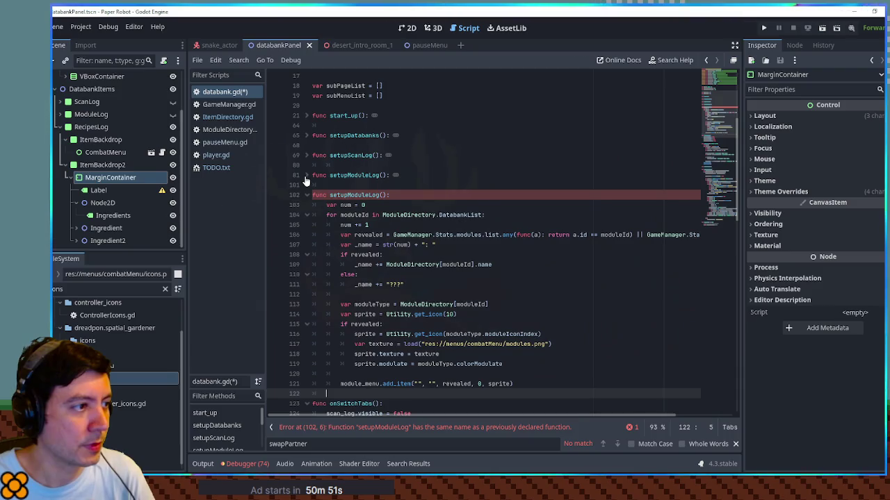
drag(345, 194, 365, 195)
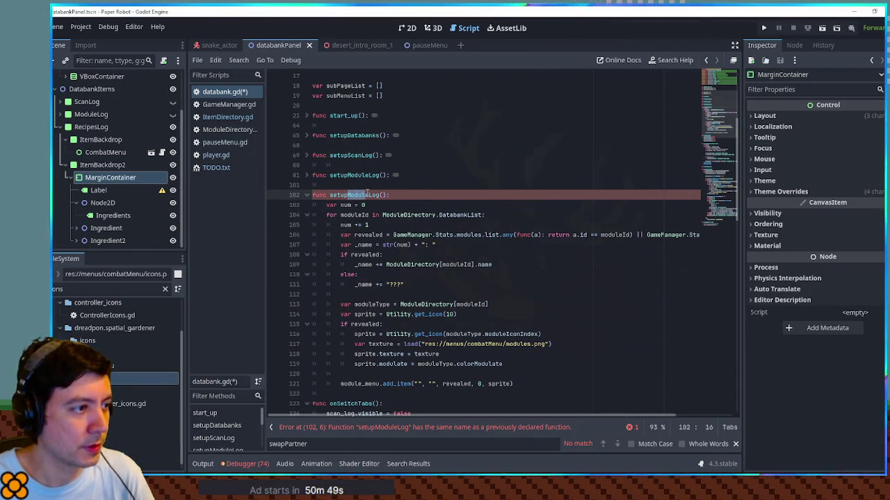
text(Recipe)
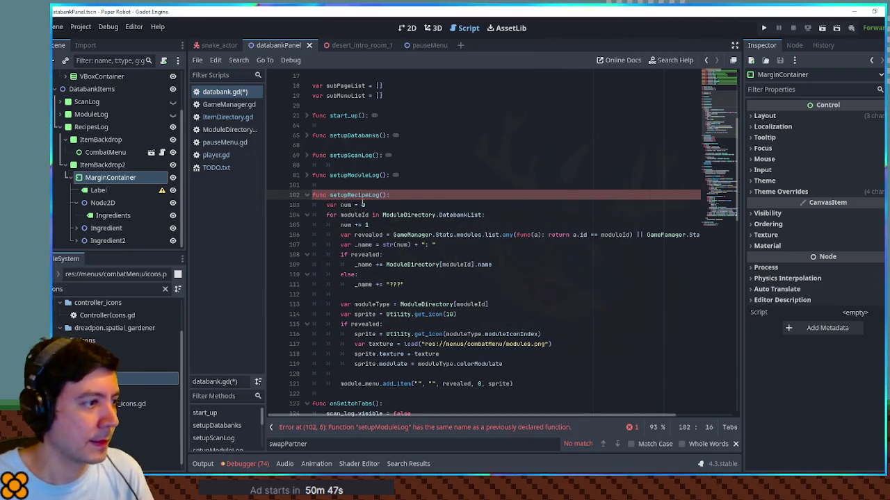
Change the copied loop to 'for recipe in ItemDirectory.oneItemRecipes', then view ItemDirectory.gd
double_click(409, 214)
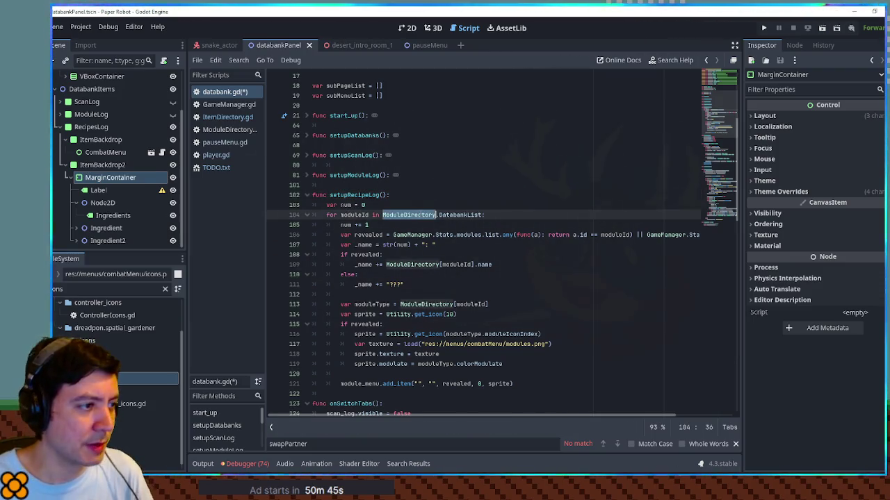
text(ItemDirectory)
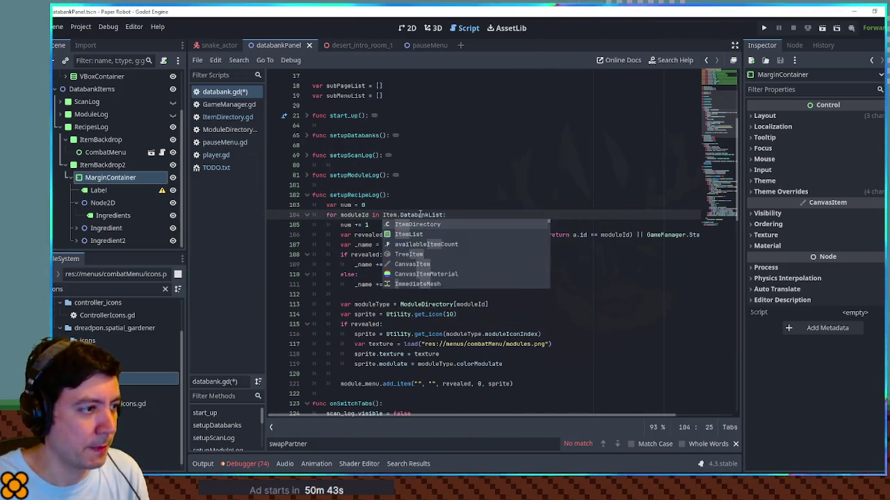
key(ctrl+Delete)
text(.)
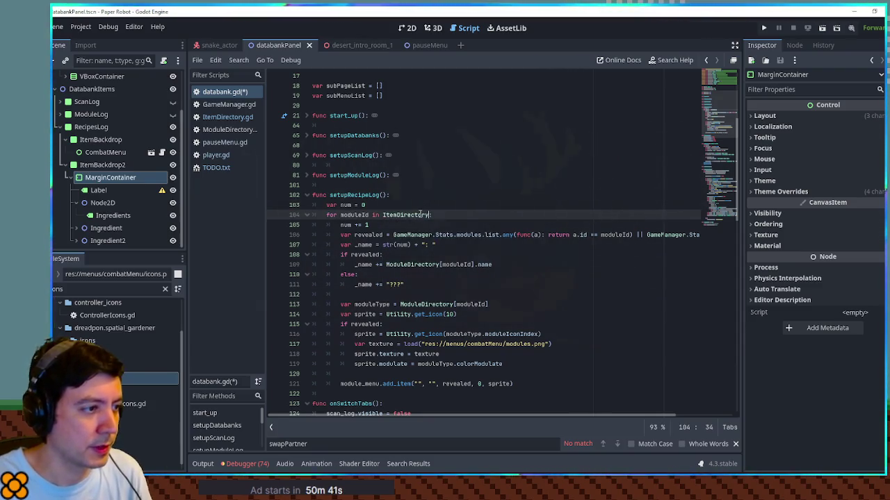
text(one)
key(Return)
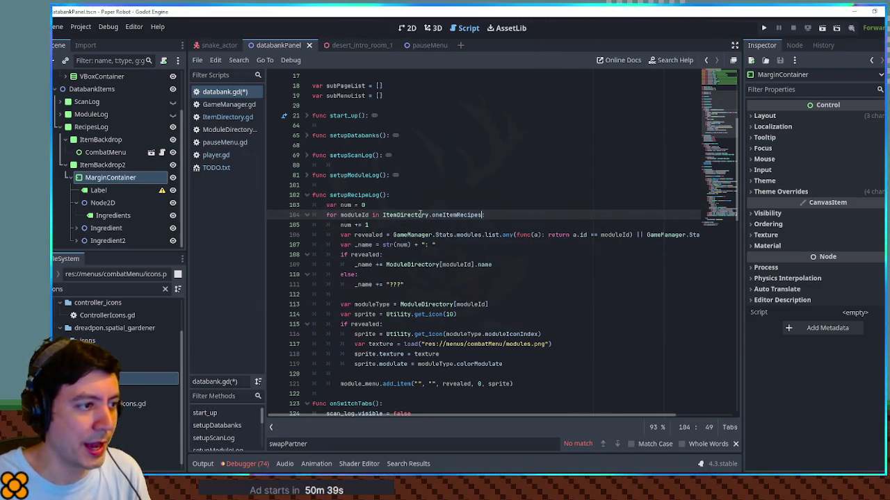
text(:)
double_click(350, 217)
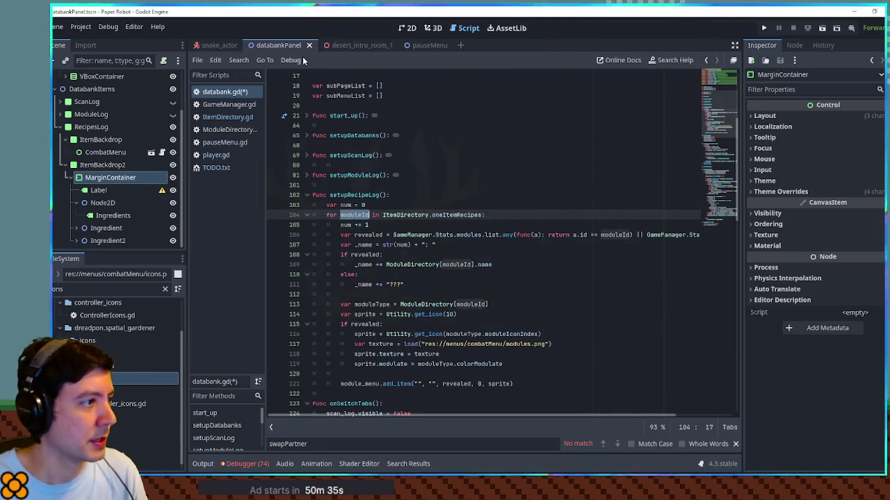
text(recipe)
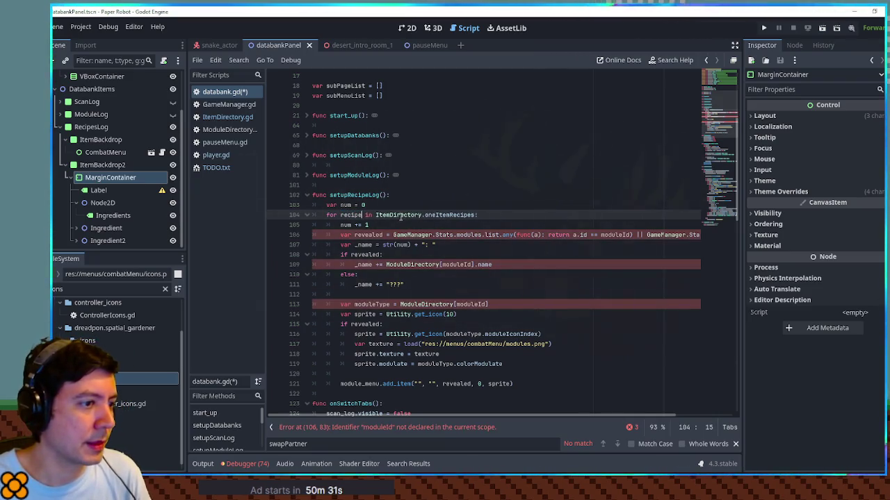
click(451, 215)
double_click(451, 215)
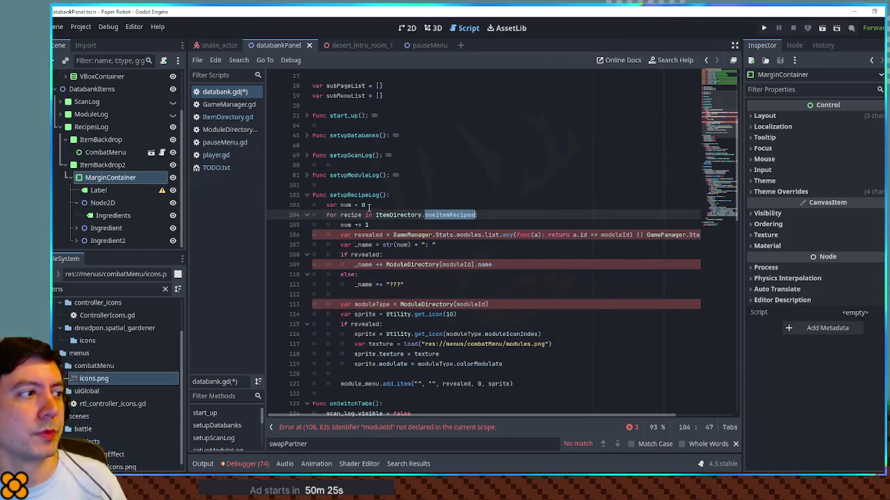
click(221, 117)
Close GameManager.gd and inspect oneItemRecipes fields: item1 Strawberry, result StrawberrySmoothie
middle_click(224, 105)
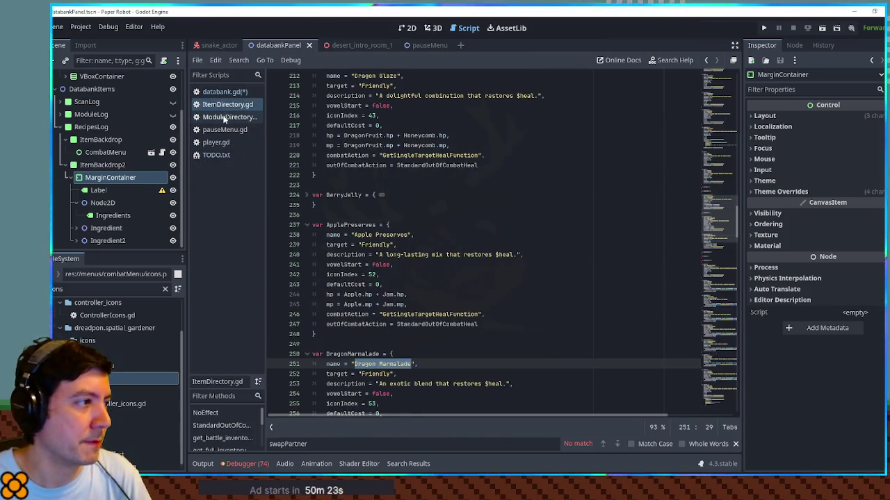
drag(722, 217, 727, 399)
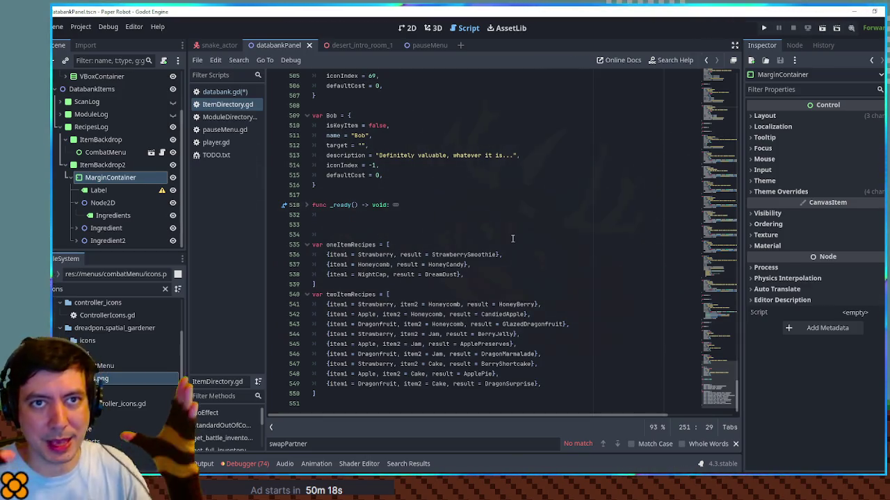
double_click(344, 244)
double_click(337, 255)
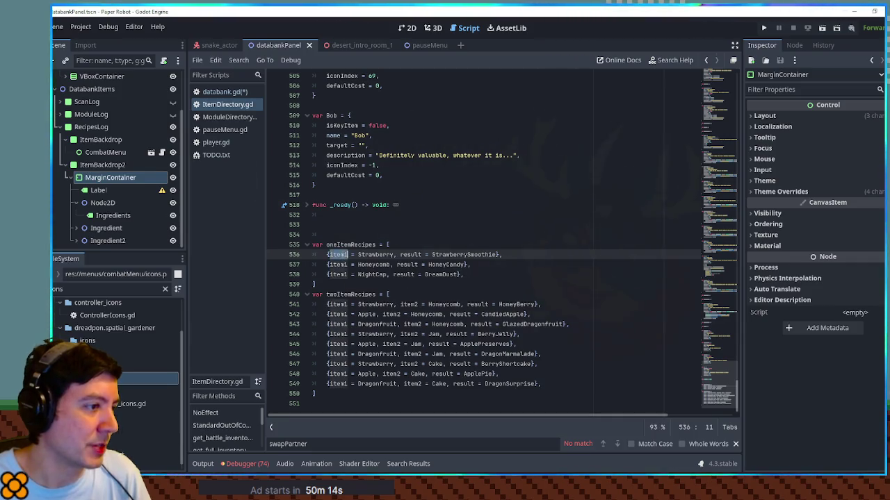
double_click(366, 255)
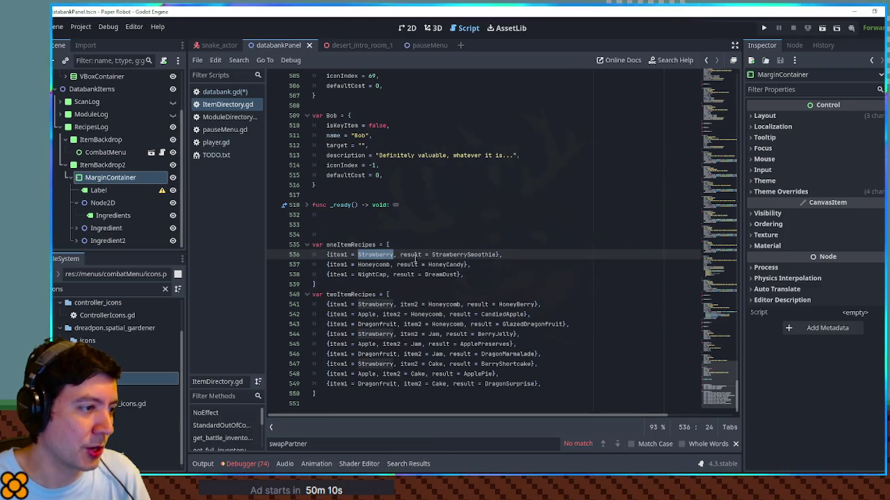
double_click(455, 255)
double_click(411, 255)
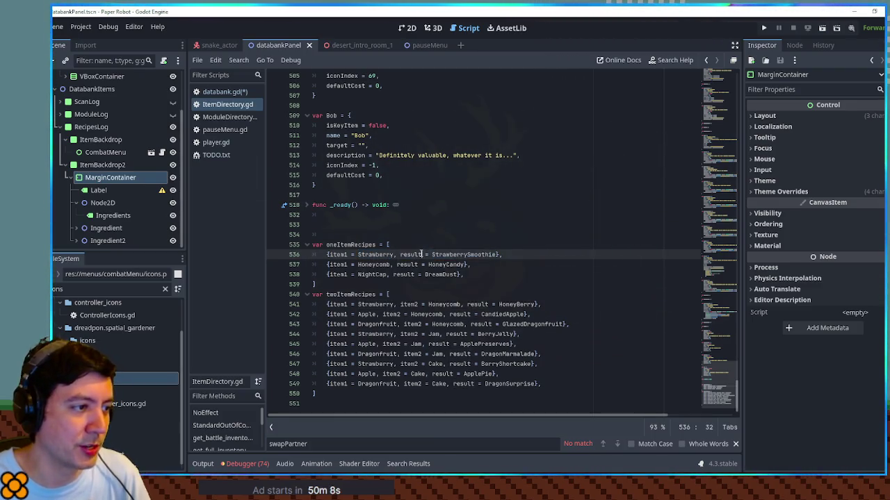
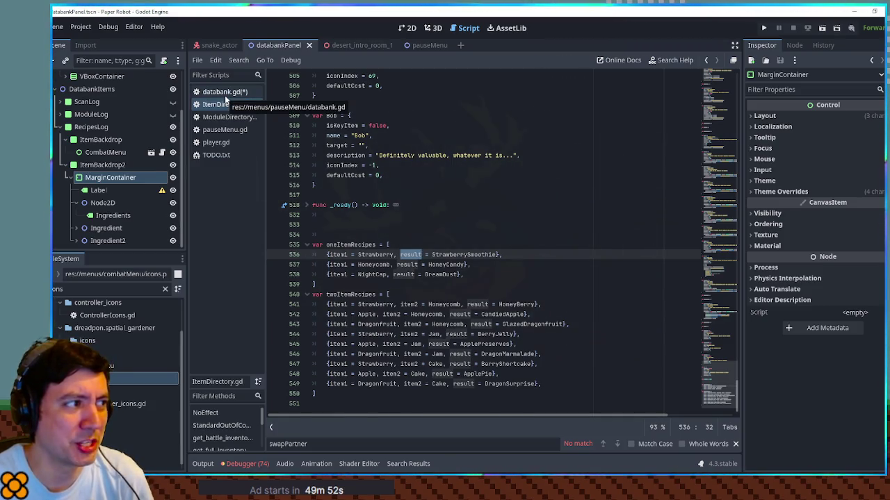
In databank.gd, comment out the old revealed check and set revealed = num % 2 == 0
click(225, 95)
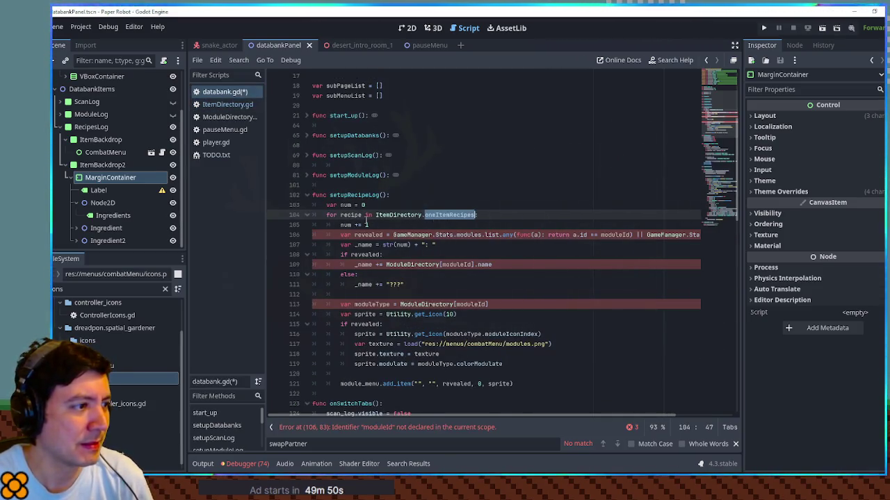
double_click(350, 215)
click(498, 215)
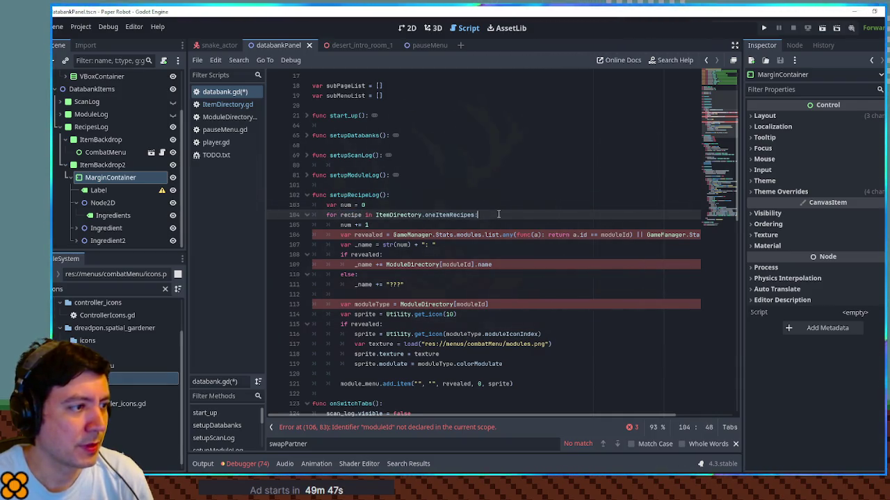
double_click(346, 205)
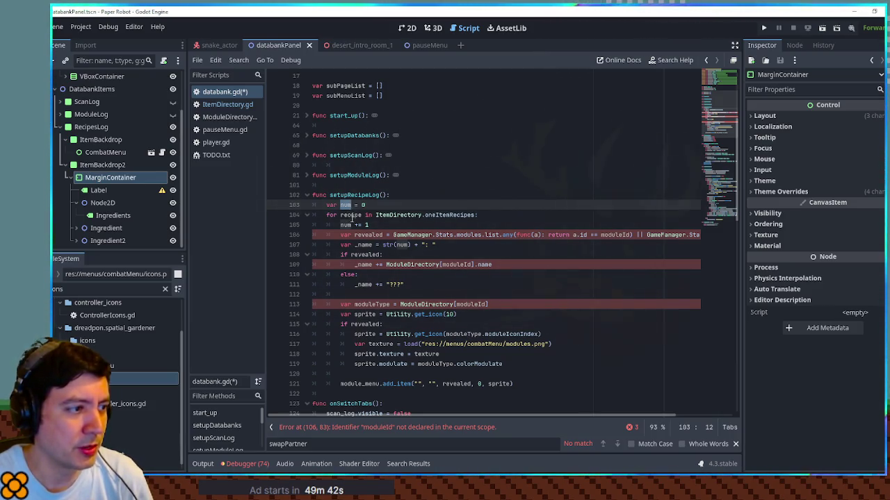
click(354, 236)
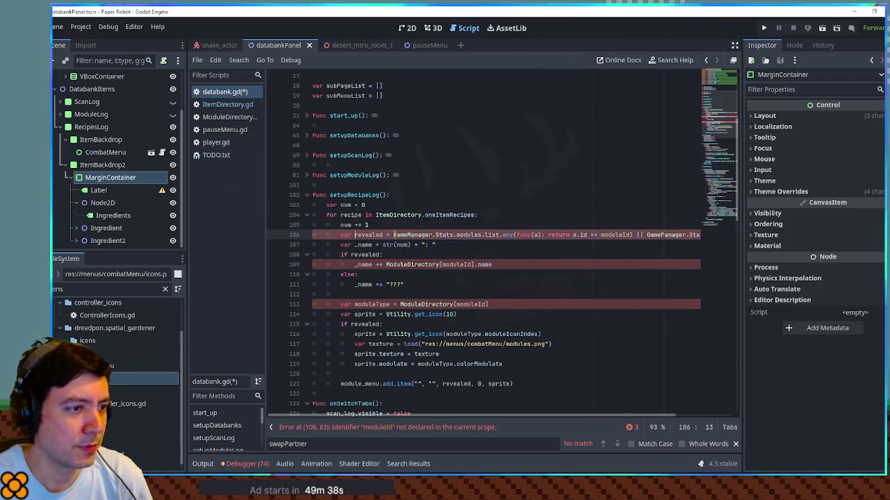
click(342, 235)
text(#)
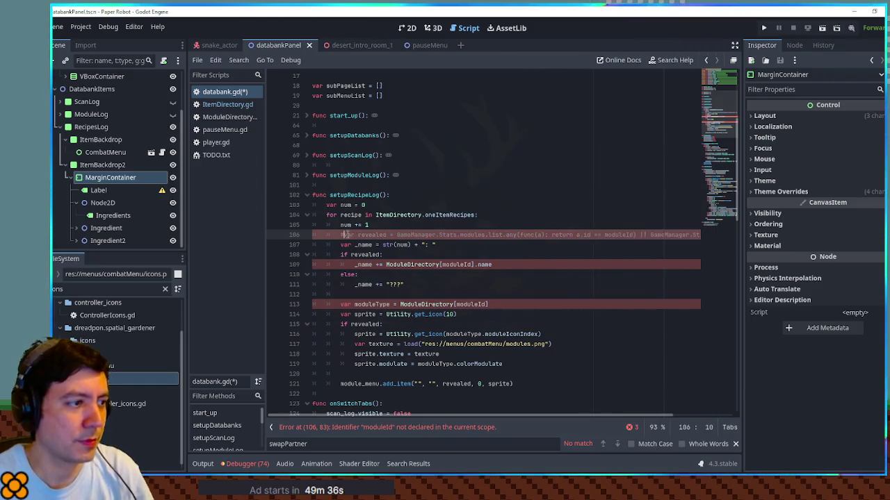
drag(353, 245, 490, 245)
text(revealed = num % 2)
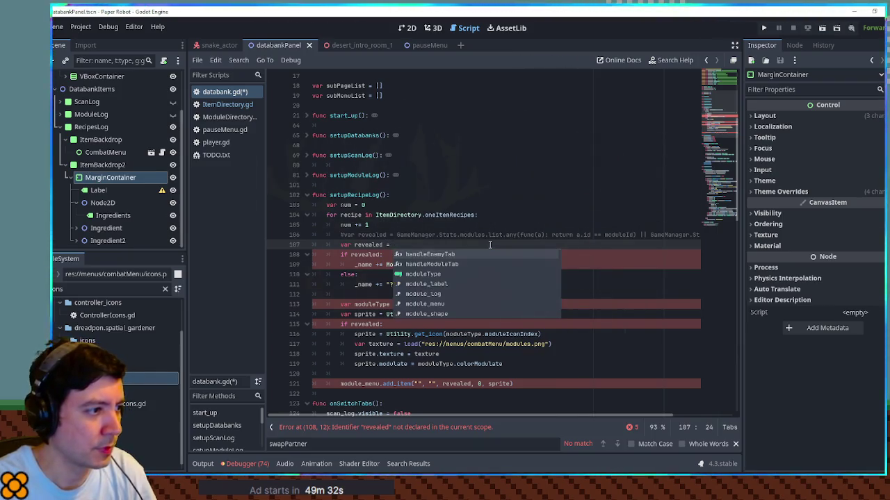
text( == 0)
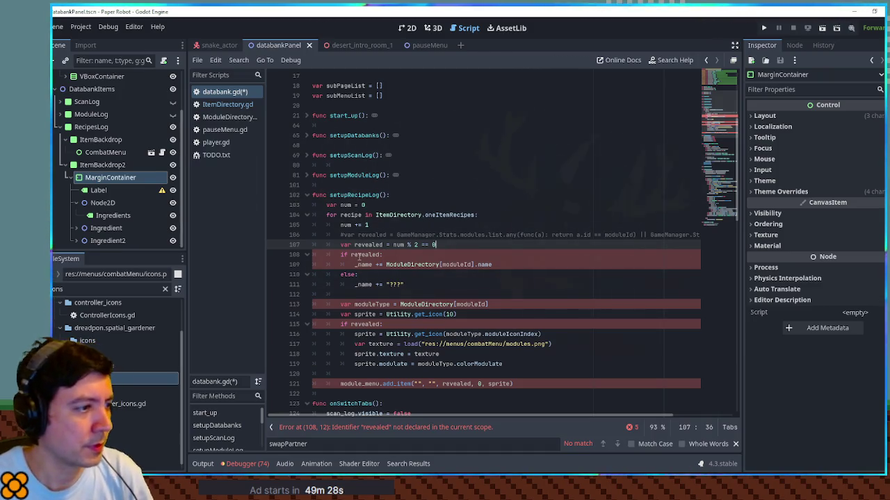
Delete the old if revealed/else name block and rename moduleType to resultItem
click(359, 256)
key(ctrl+shift+k)
key(ctrl+shift+k)
key(ctrl+shift+k)
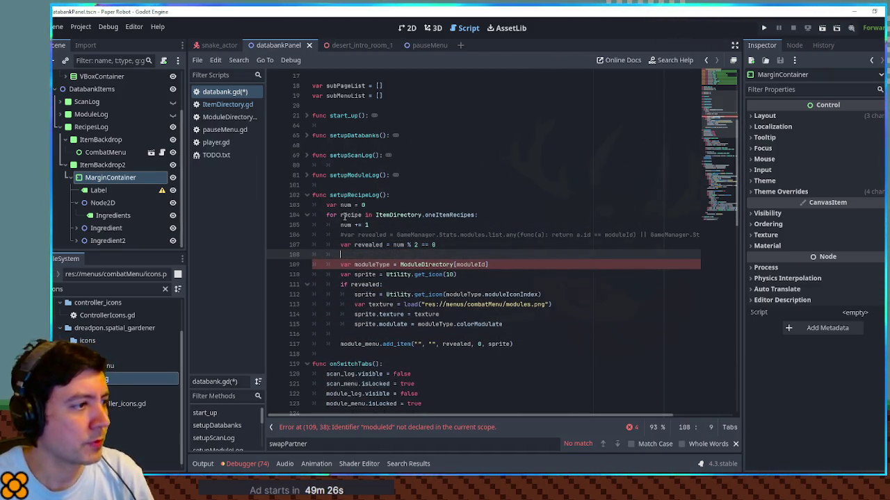
double_click(351, 215)
double_click(373, 265)
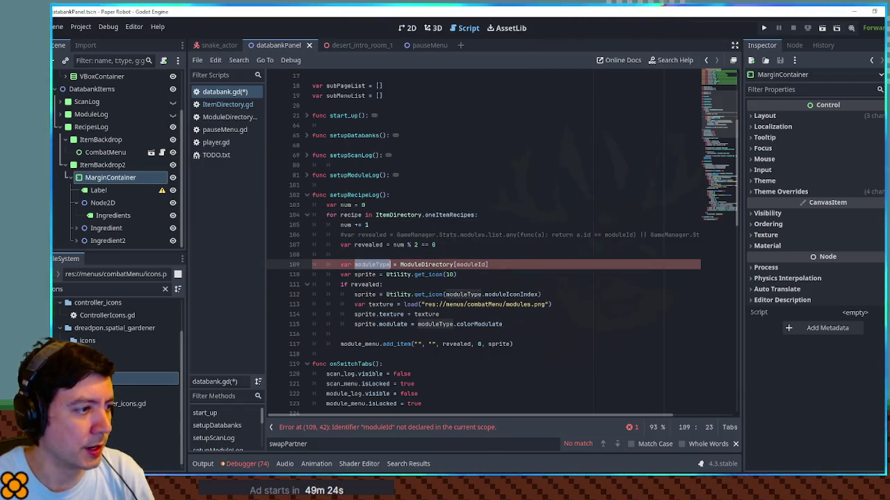
text(resultIte)
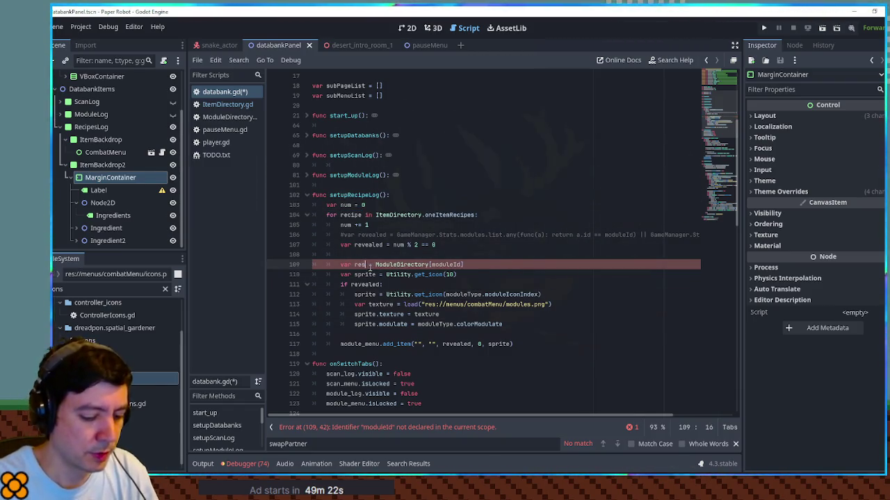
text(m)
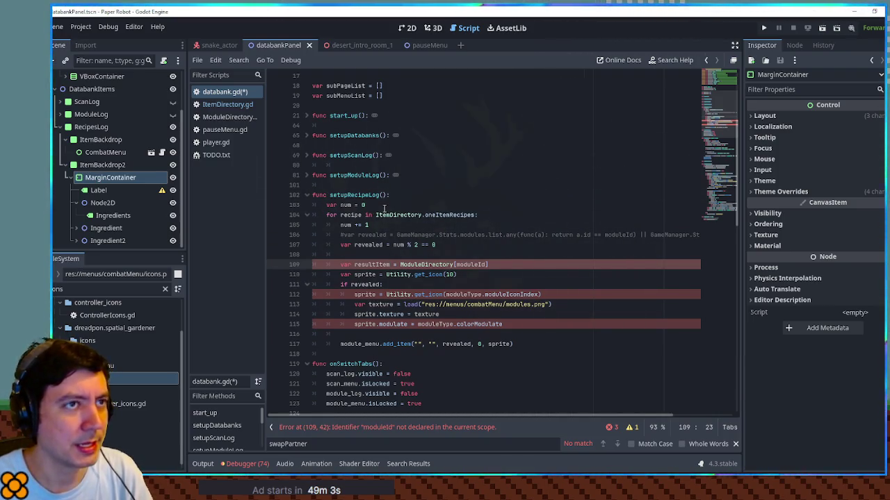
Declare var allRecipes = [] on a new line below var num = 0
click(385, 208)
key(Return)
text(va)
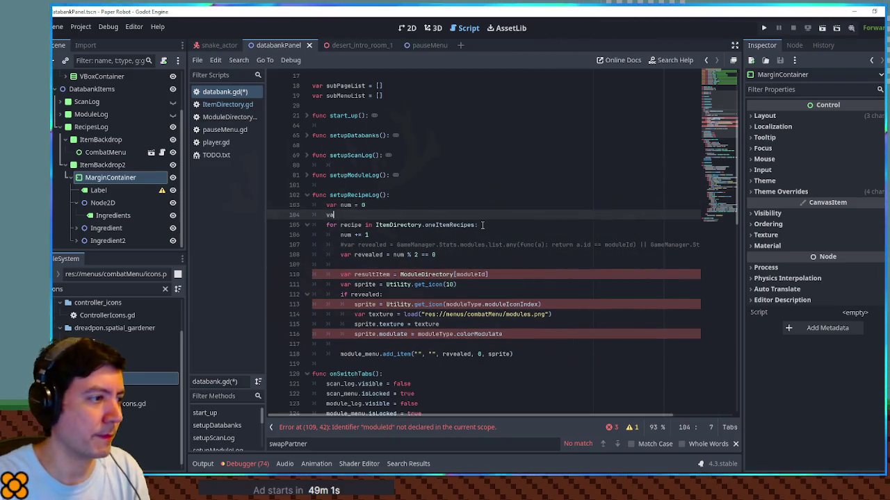
text(r allRecipes = )
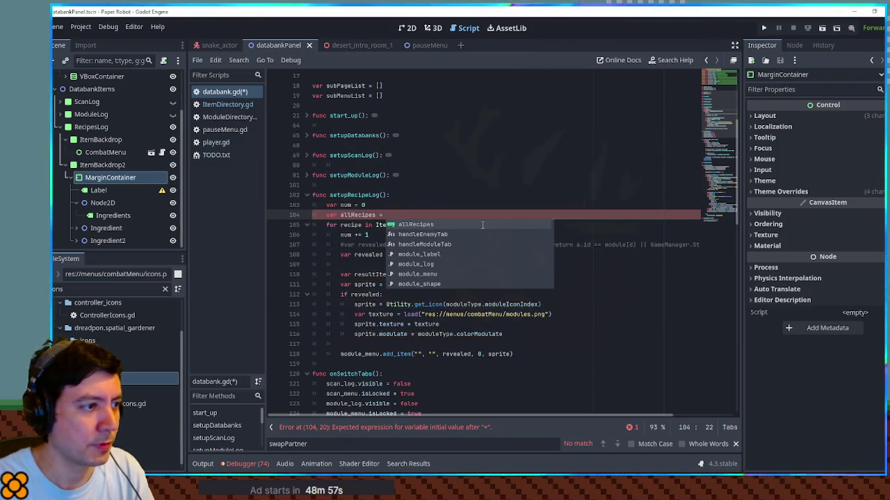
text([])
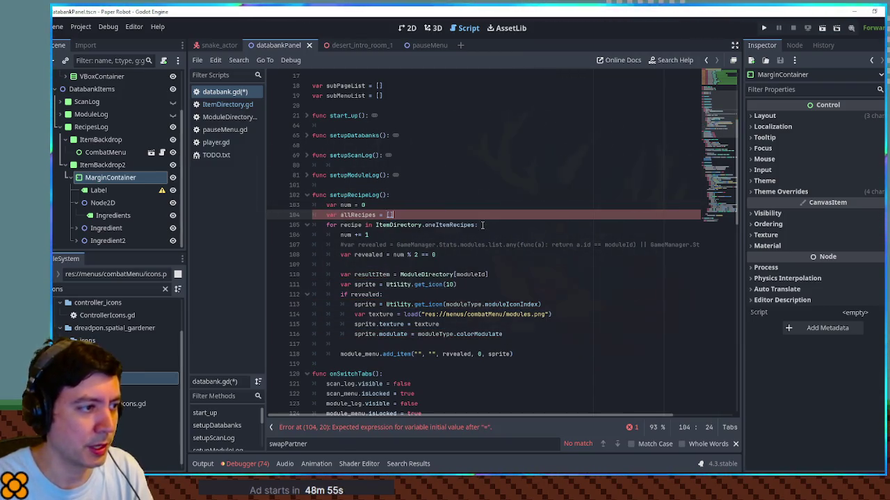
Append ItemDirectory.oneItemRecipes and ItemDirectory.twoItemRecipes to allRecipes with append_array
key(Return)
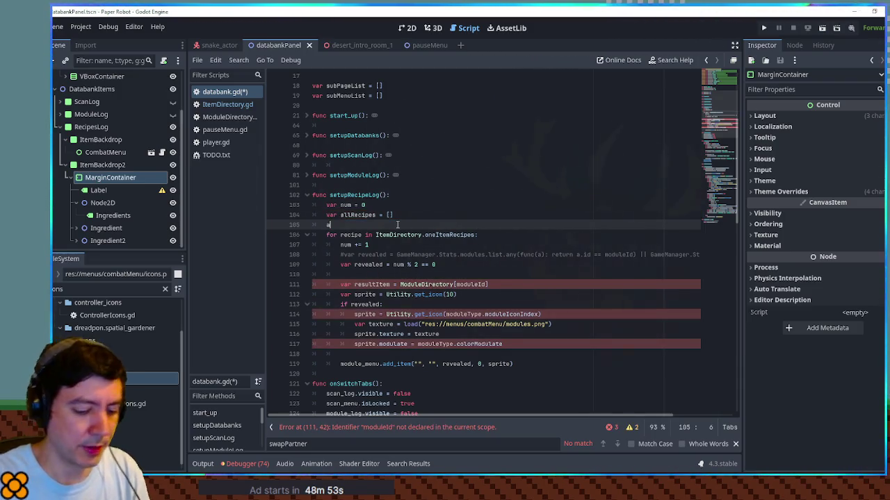
text(all)
key(Return)
text(.append_arr)
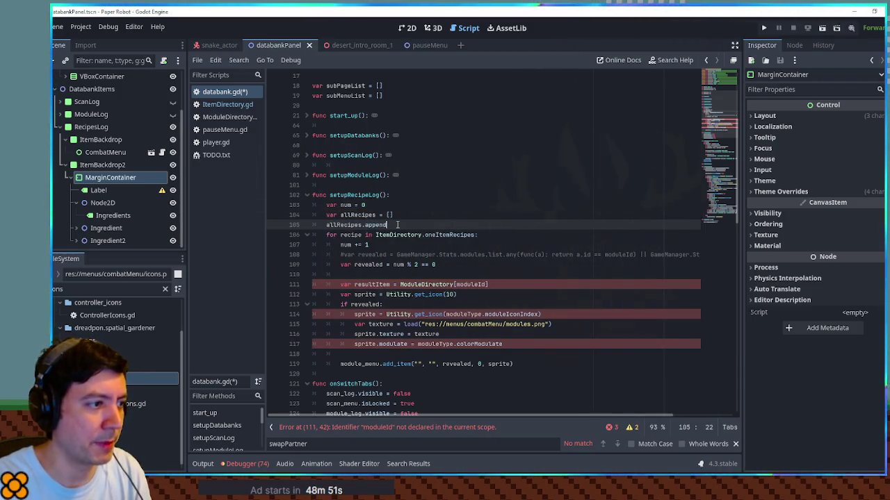
key(Return)
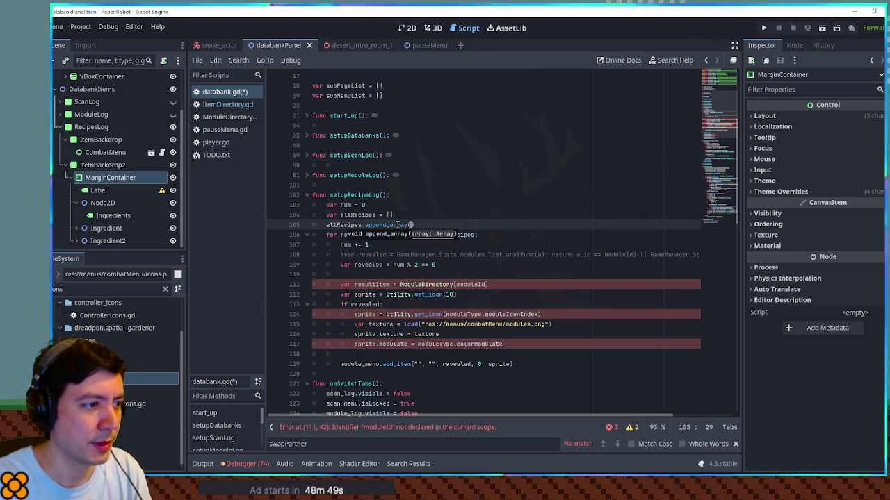
drag(375, 234, 476, 234)
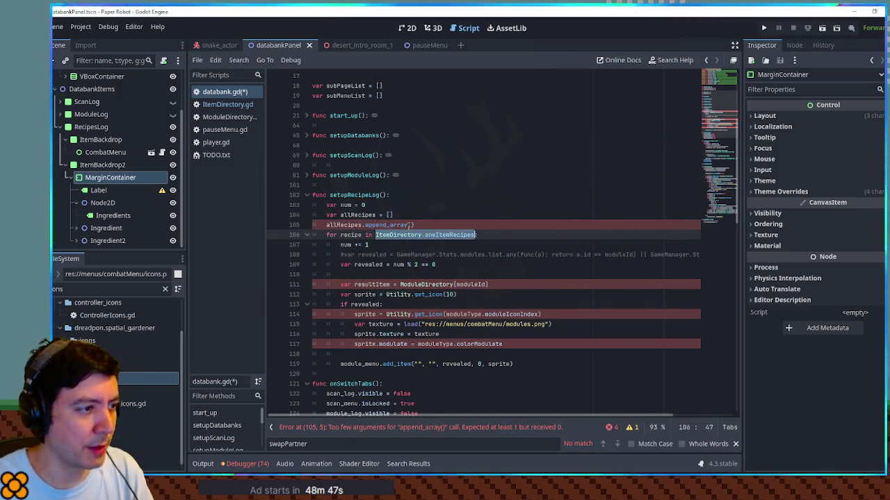
key(ctrl+c)
click(410, 224)
key(ctrl+v)
key(ctrl+shift+d)
drag(459, 235, 471, 235)
text(two)
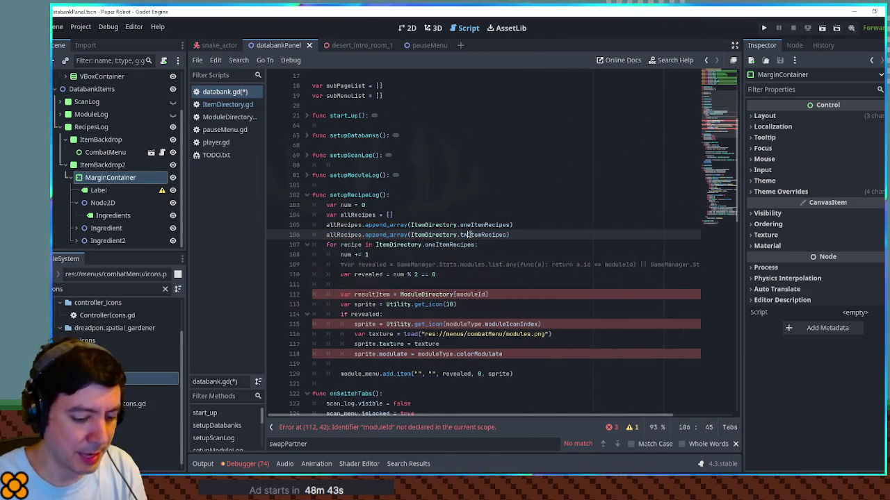
click(447, 208)
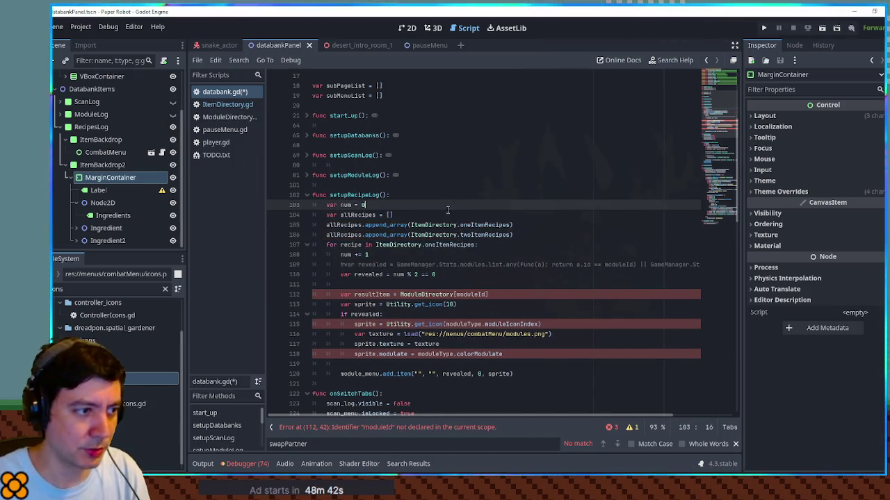
Make the for loop iterate over allRecipes instead of ItemDirectory.oneItemRecipes
double_click(359, 224)
key(ctrl+c)
drag(375, 245, 476, 245)
key(ctrl+v)
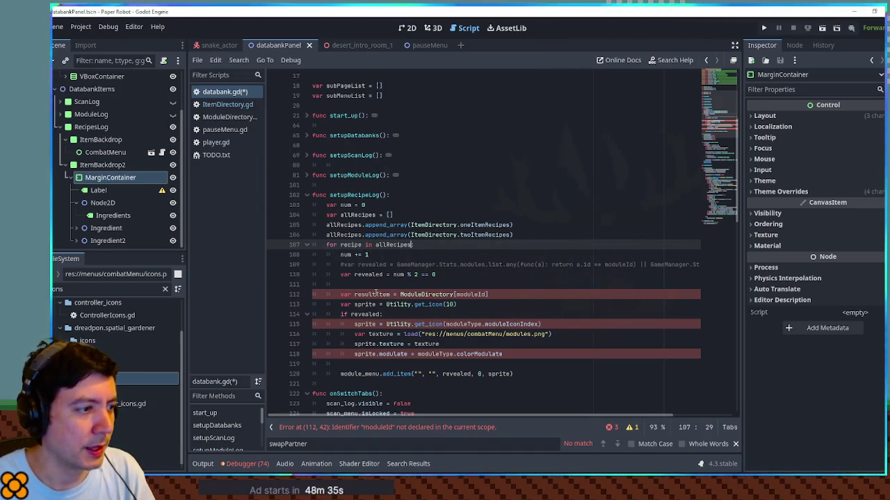
double_click(432, 235)
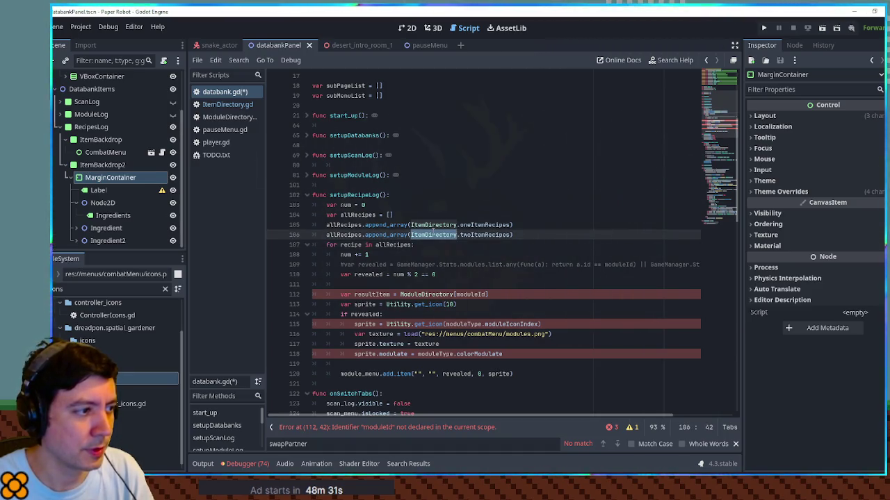
double_click(351, 244)
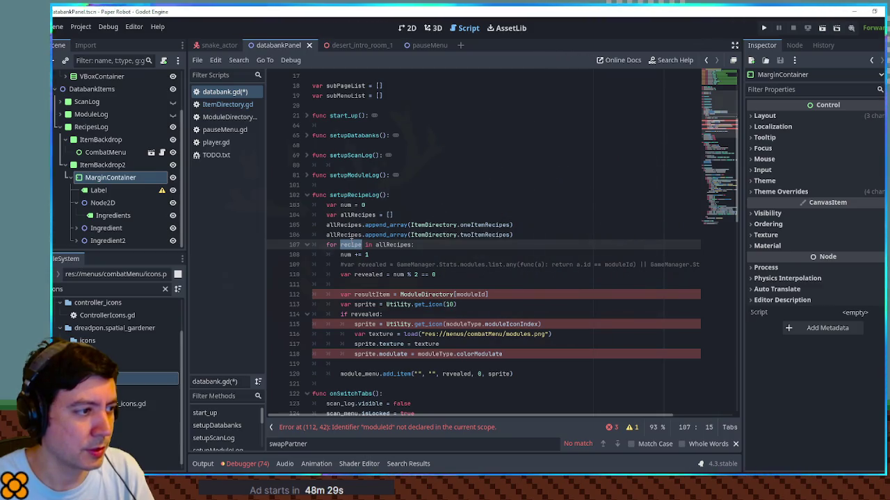
drag(400, 295, 501, 295)
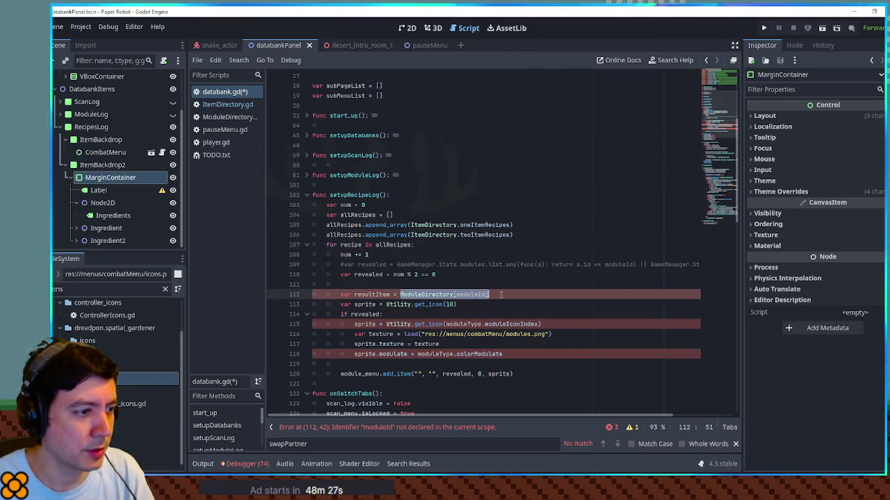
Check ItemDirectory.gd's recipe fields, then assign recipe.result to a variable named resultItemKey
click(227, 104)
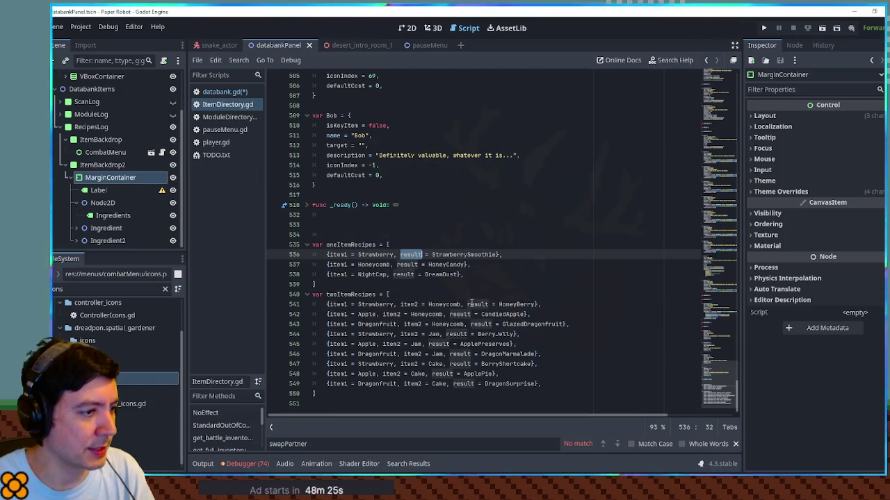
double_click(472, 304)
click(224, 91)
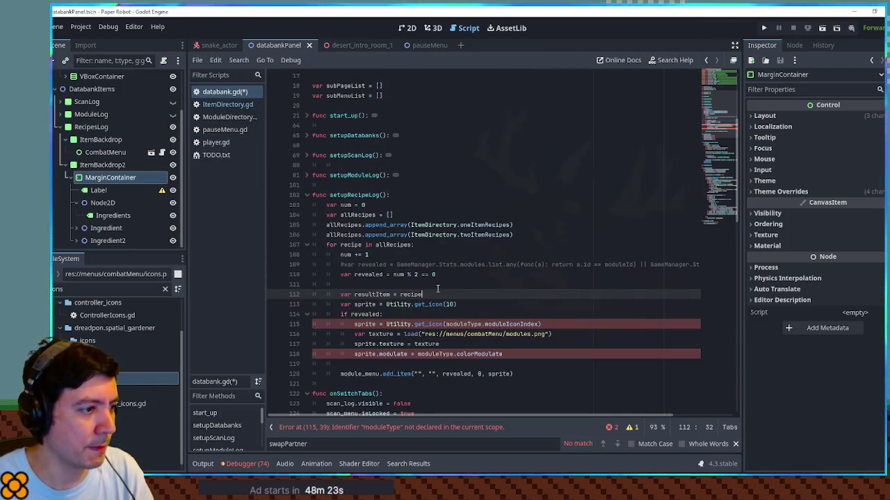
text(.result)
double_click(373, 295)
click(392, 294)
text(Key)
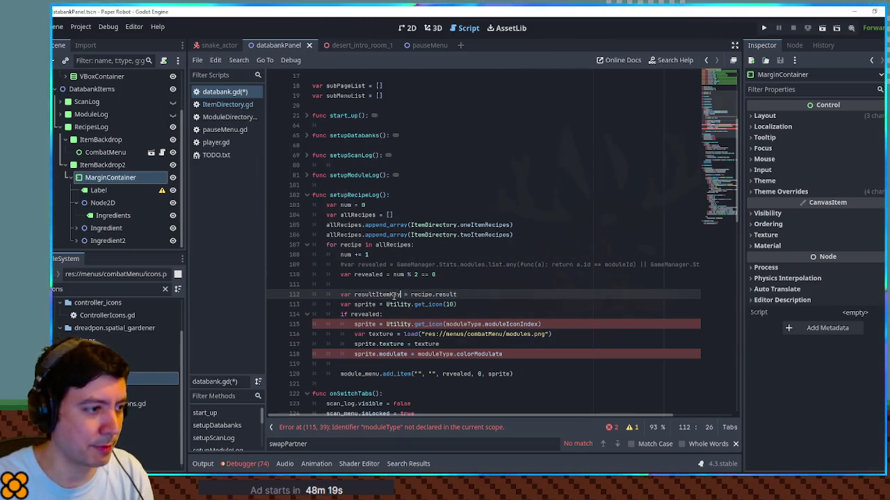
Check the StrawberrySmoothie definition, then shorten resultItemKey back to resultItem
click(233, 106)
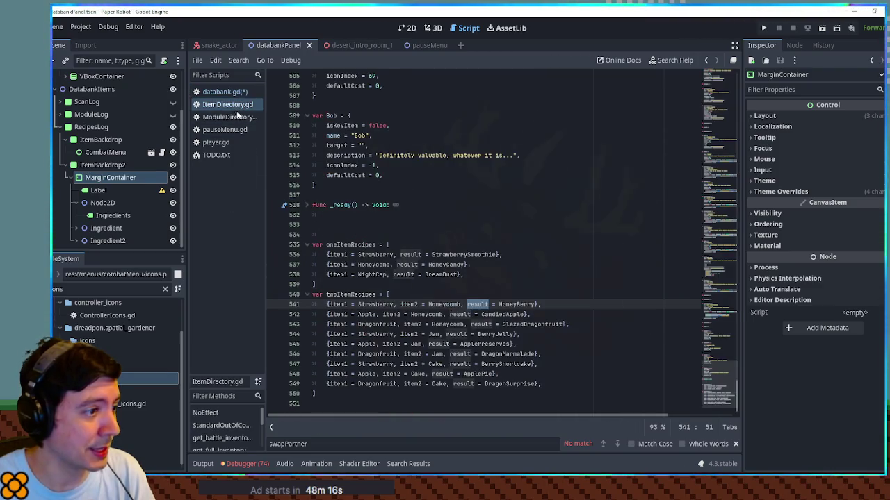
click(465, 254)
ctrl+click(465, 255)
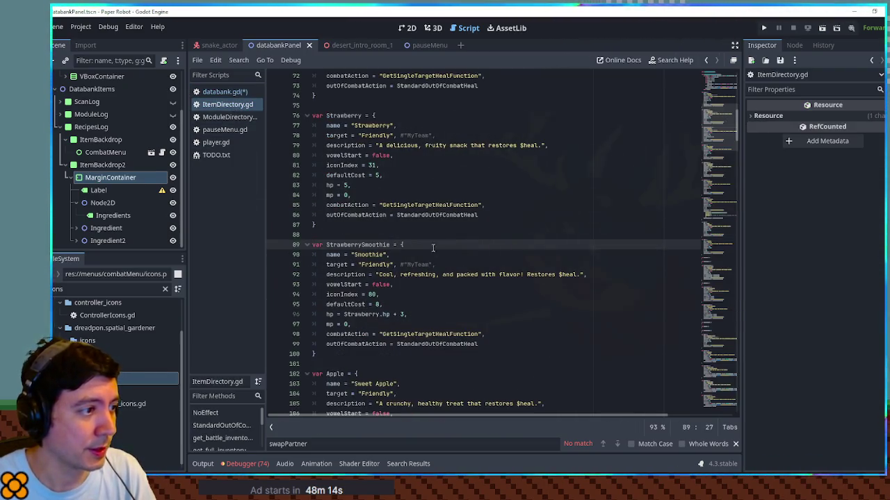
double_click(334, 255)
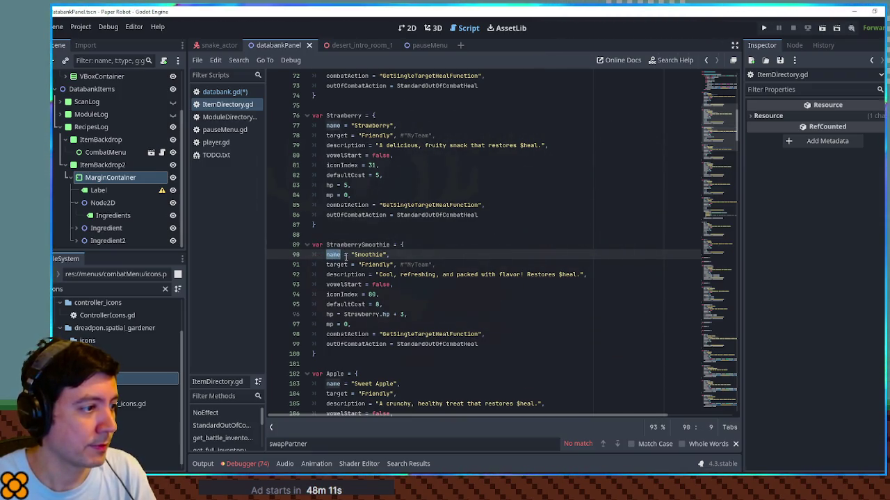
click(221, 92)
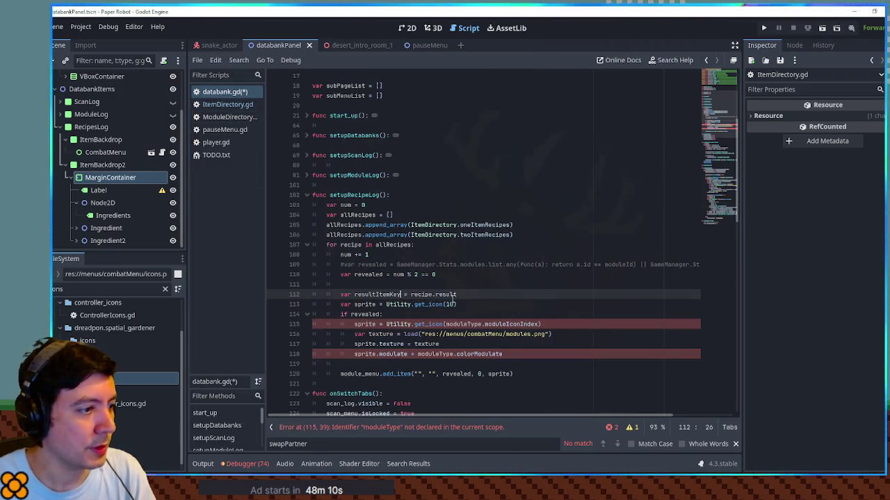
drag(390, 295, 402, 295)
key(BackSpace)
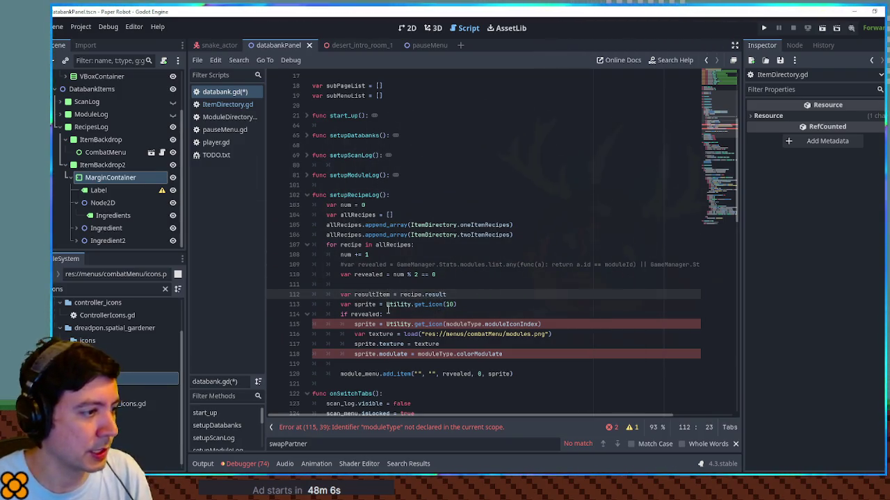
scroll(402, 303, down, 1)
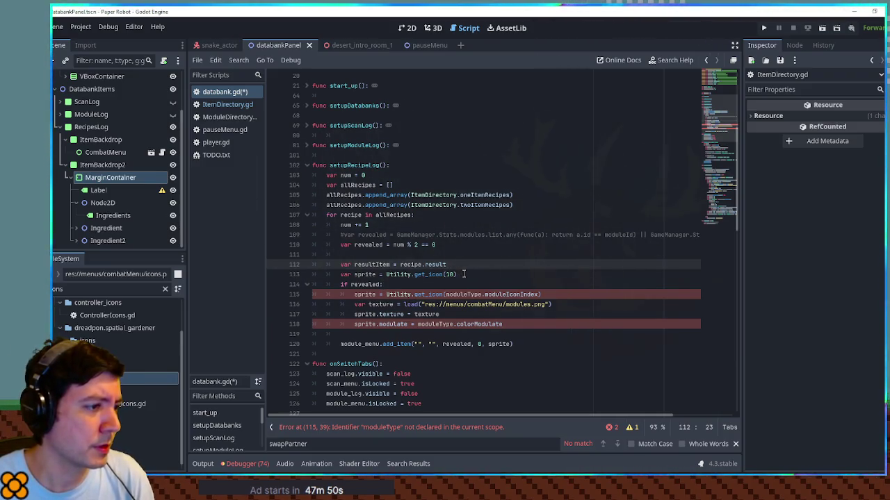
Replace the hard-coded icon index 10 with resultItem.iconIndex
click(227, 104)
click(351, 299)
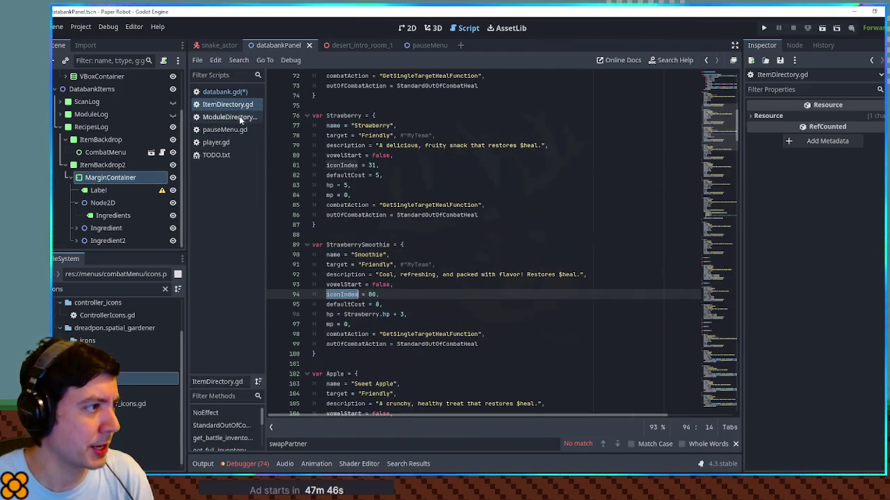
click(224, 92)
double_click(448, 275)
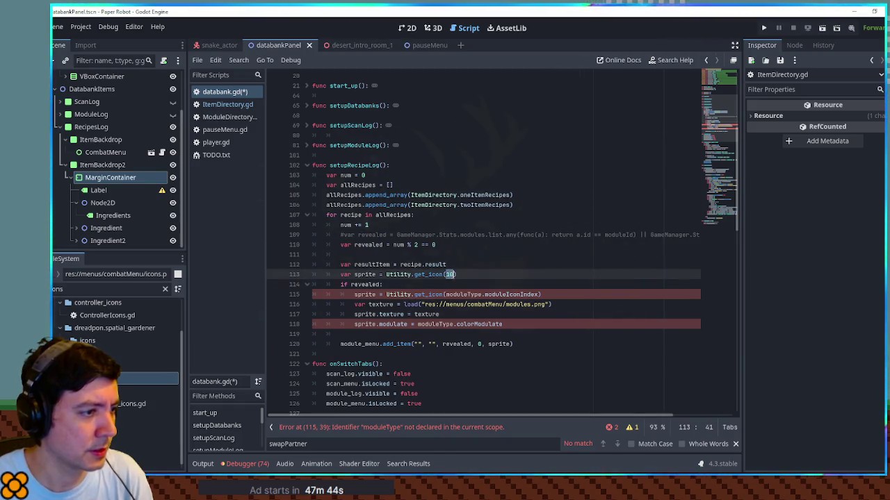
text(.iconIndex)
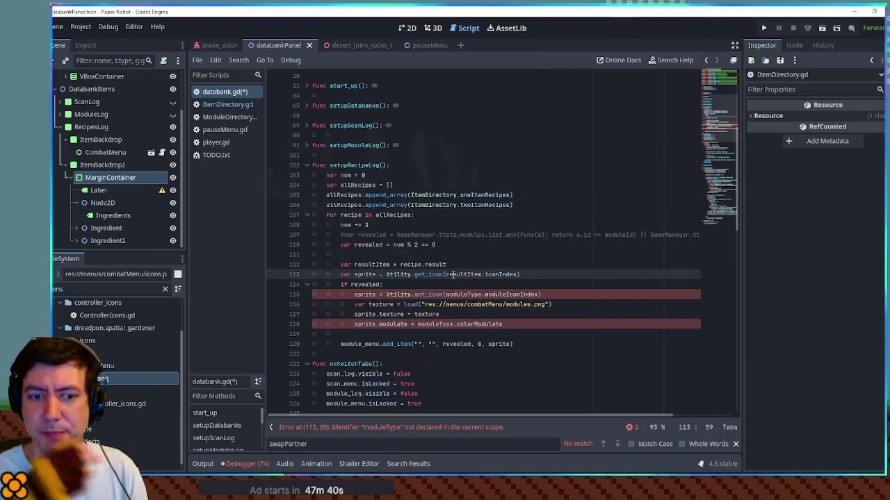
Negate the revealed check, remove the module texture lines, and set modulate to Color.BLACK
click(352, 285)
text(!)
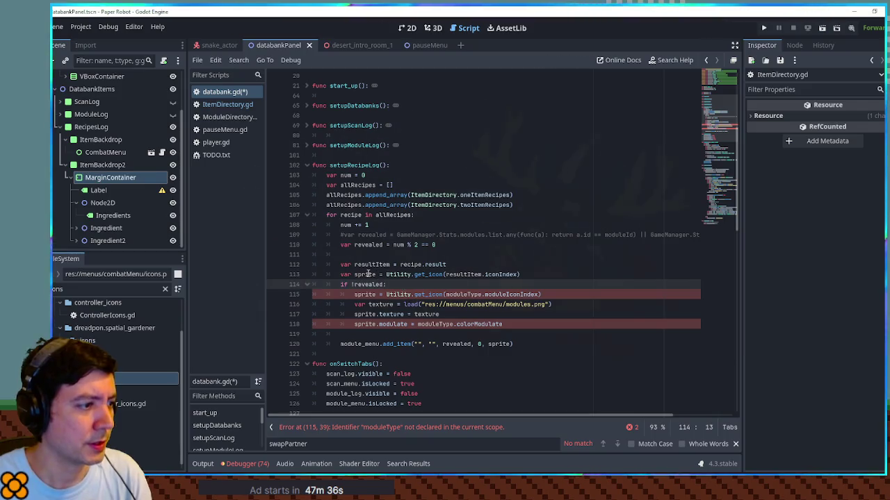
click(410, 284)
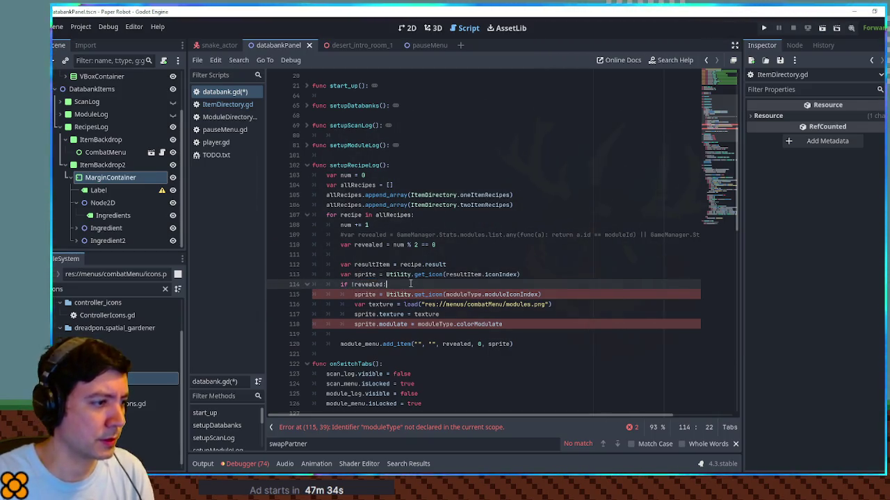
click(386, 294)
key(ctrl+shift+k)
key(ctrl+shift+k)
key(ctrl+shift+k)
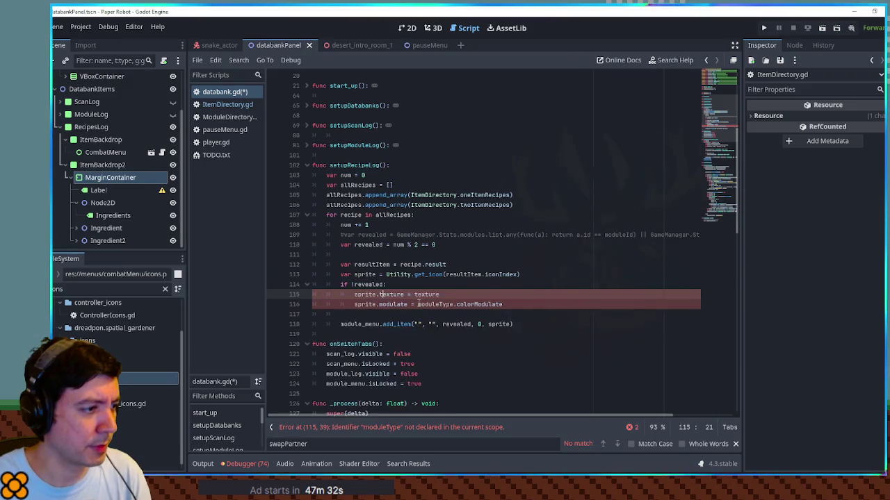
drag(503, 294, 417, 294)
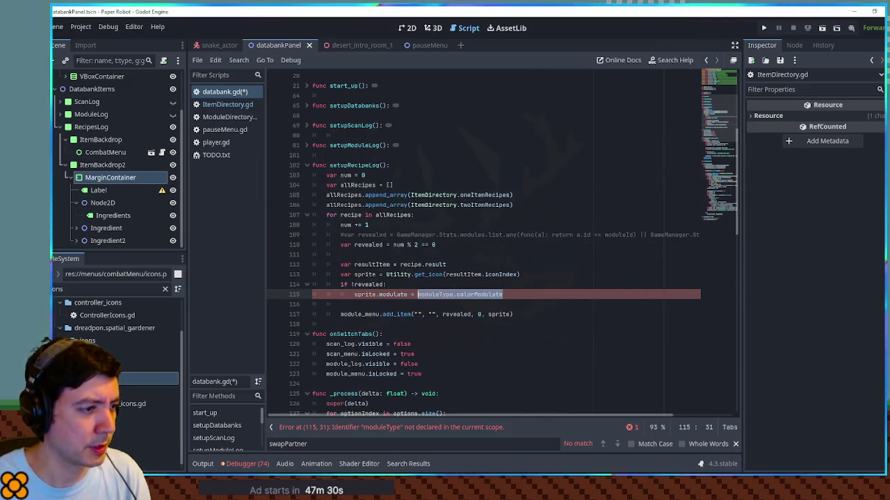
text(Color.BLAC)
key(Return)
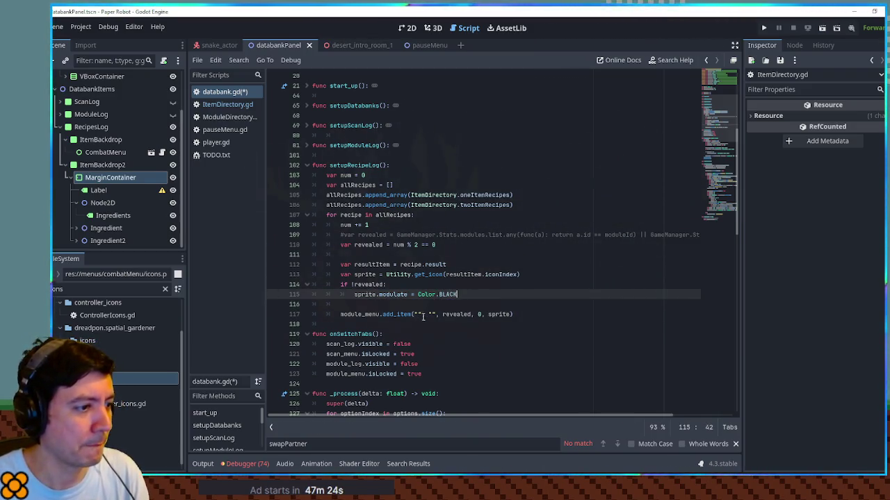
Change module_menu to recipe_menu on the add_item line and save databank.gd
click(460, 314)
double_click(499, 314)
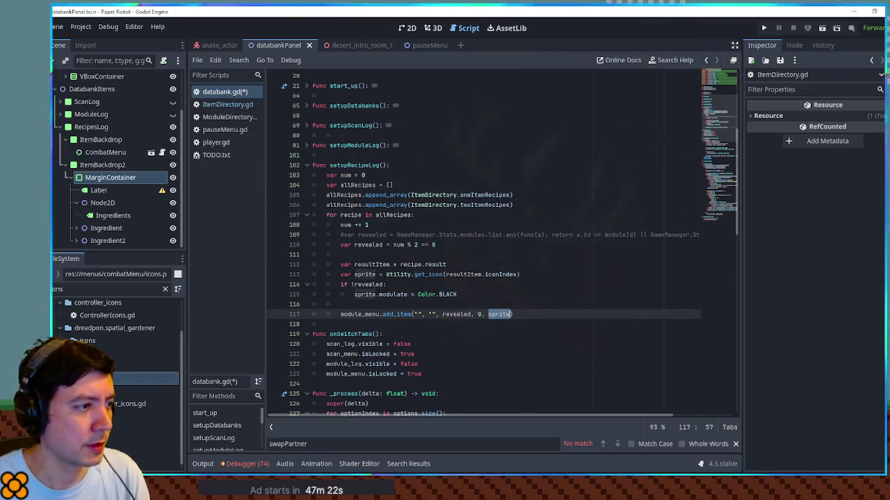
double_click(362, 165)
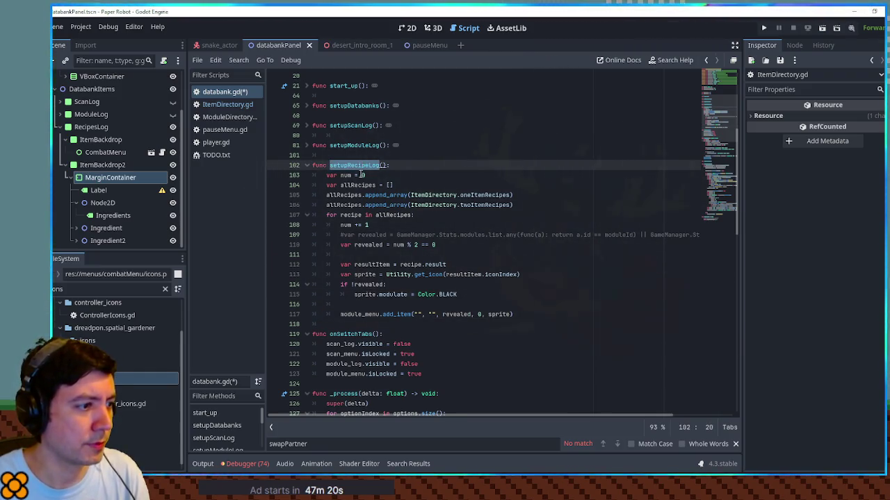
triple_click(361, 314)
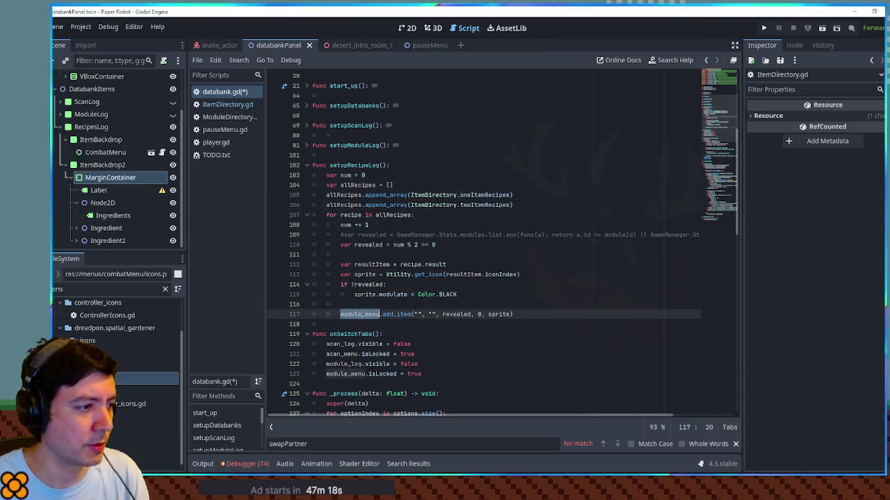
click(341, 314)
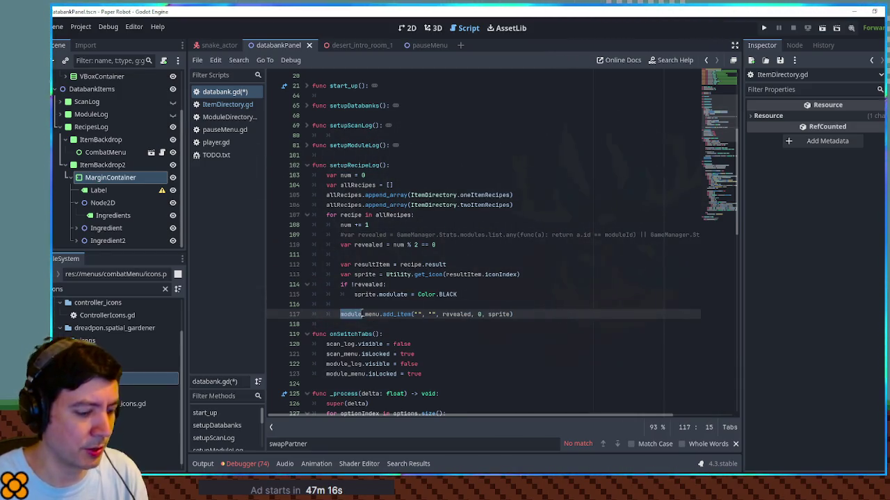
text(recipe)
key(ctrl+s)
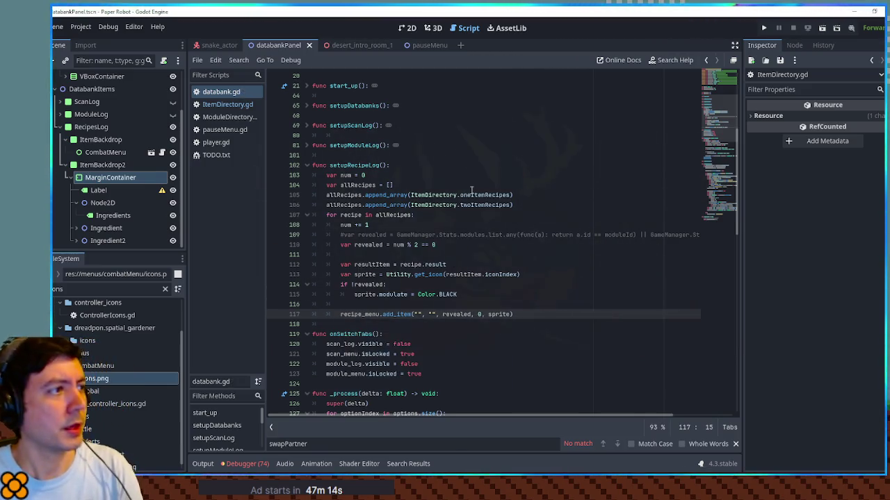
click(367, 46)
Run the game, trace the null isLocked error through subMenuList to recipe_menu, then stop it
key(ctrl+s)
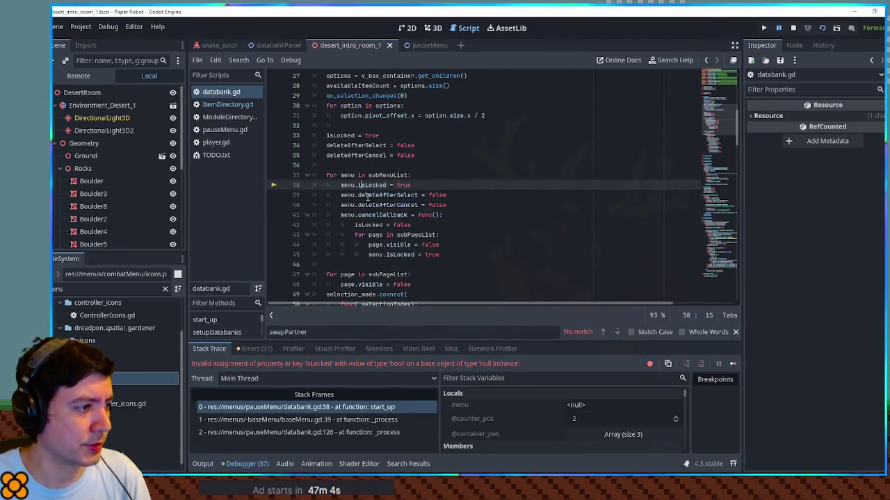
scroll(455, 199, up, 1)
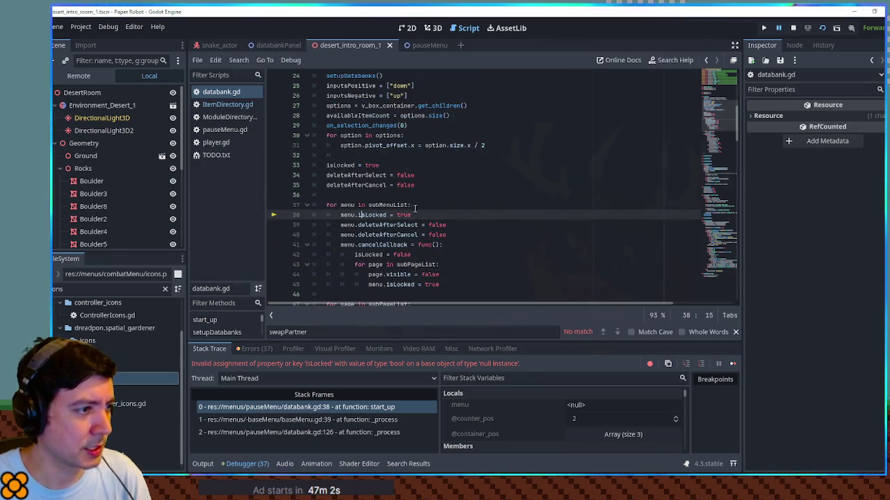
click(392, 204)
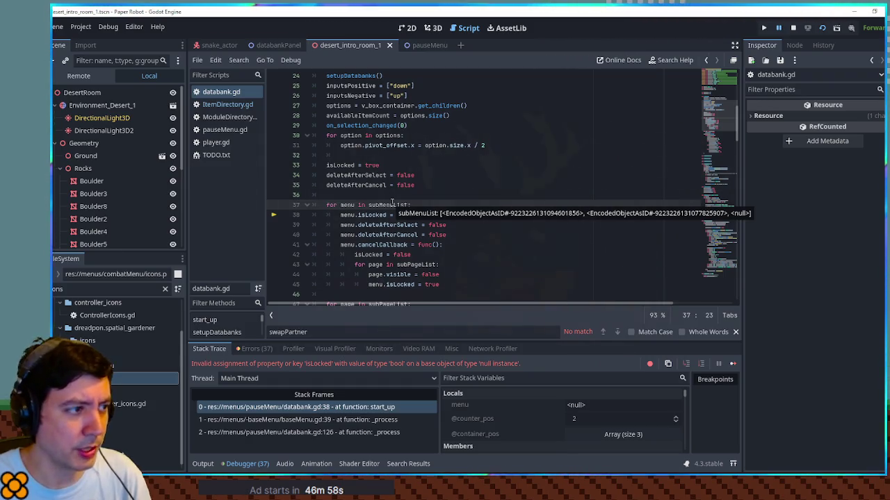
double_click(391, 205)
scroll(439, 210, up, 2)
scroll(439, 210, up, 6)
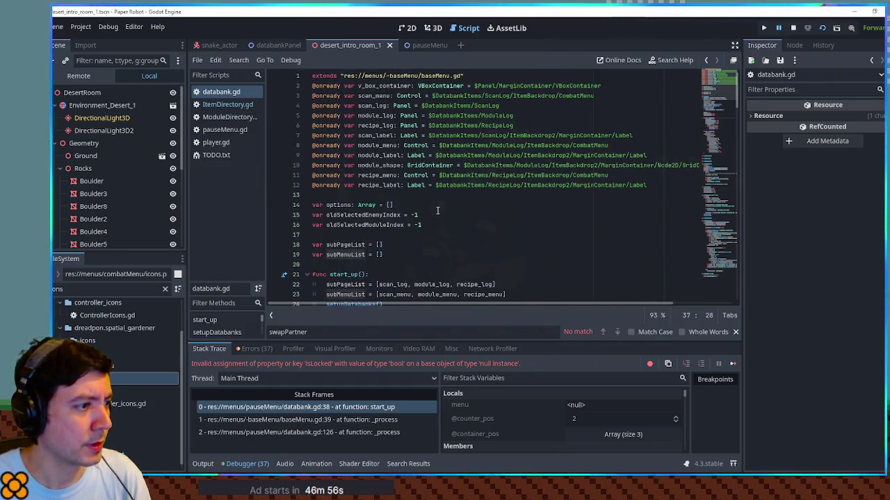
double_click(483, 294)
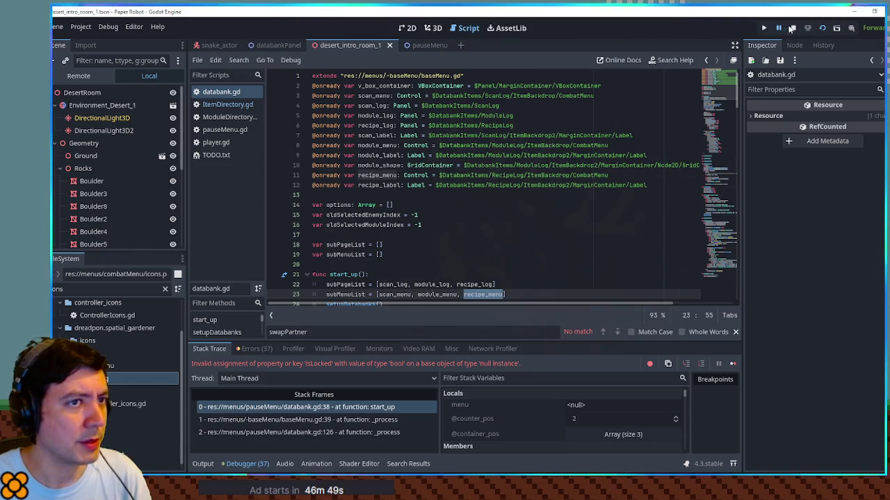
key(F8)
click(267, 45)
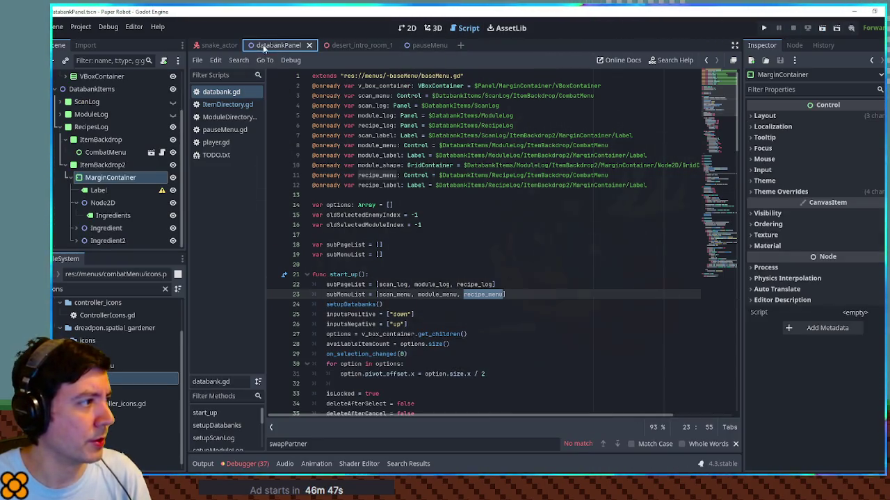
Add 's' to RecipeLog on lines 6, 11 and 12, then relaunch the game
click(91, 127)
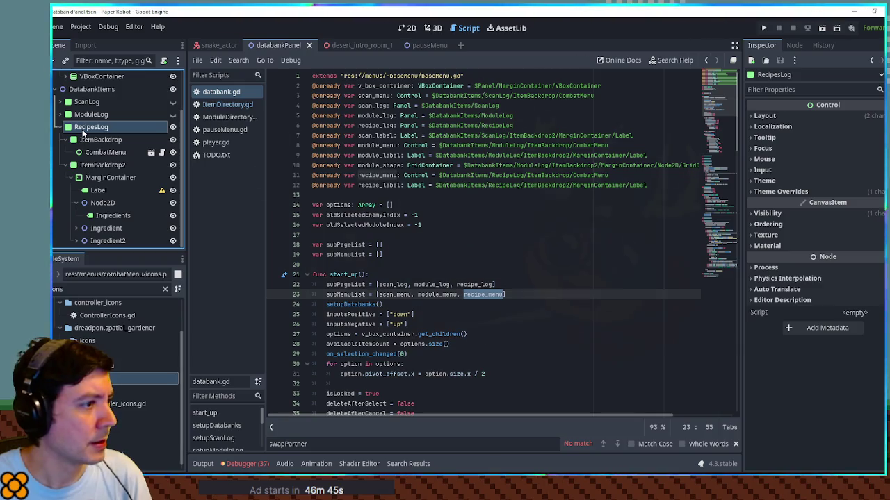
click(514, 175)
text(s)
click(515, 184)
text(s)
click(505, 126)
text(s)
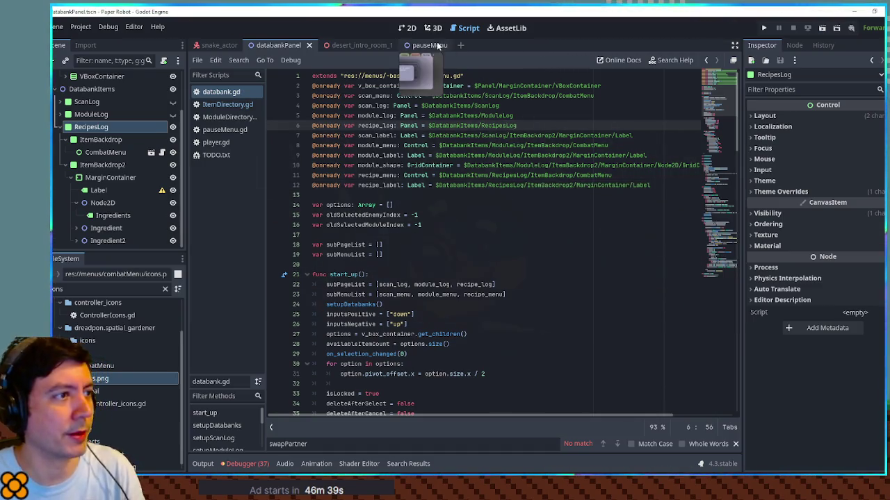
click(351, 44)
key(F6)
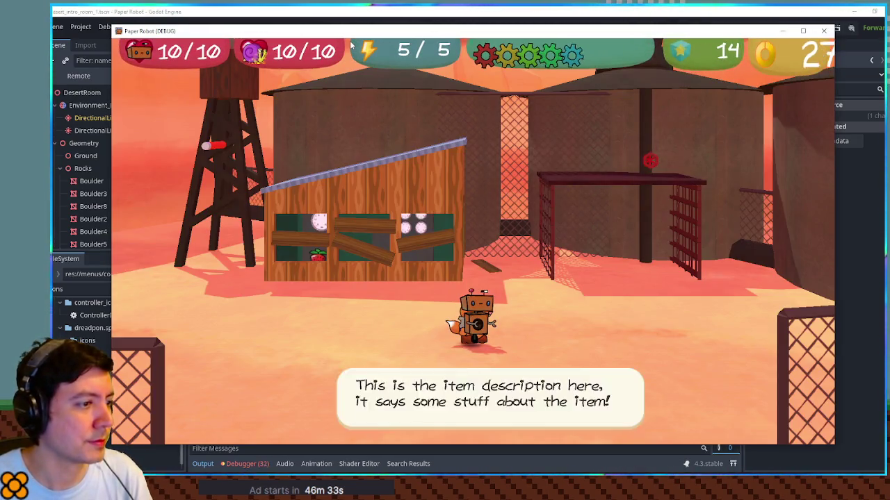
In the running game, show the pause menu's Databank page, then return to the editor
key(Escape)
key(x)
key(x)
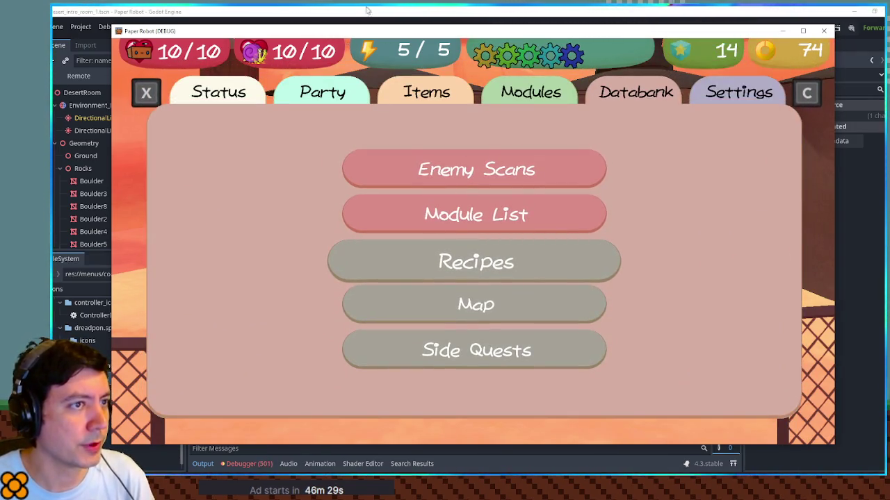
key(alt+Tab)
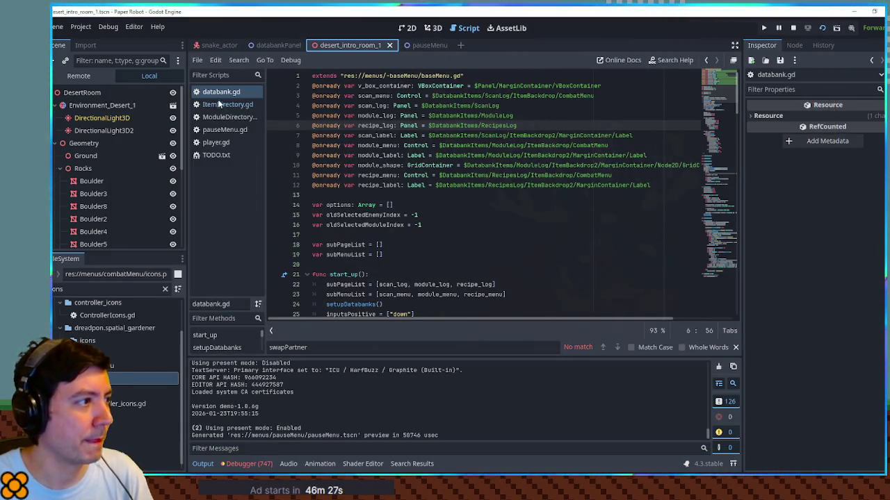
click(222, 131)
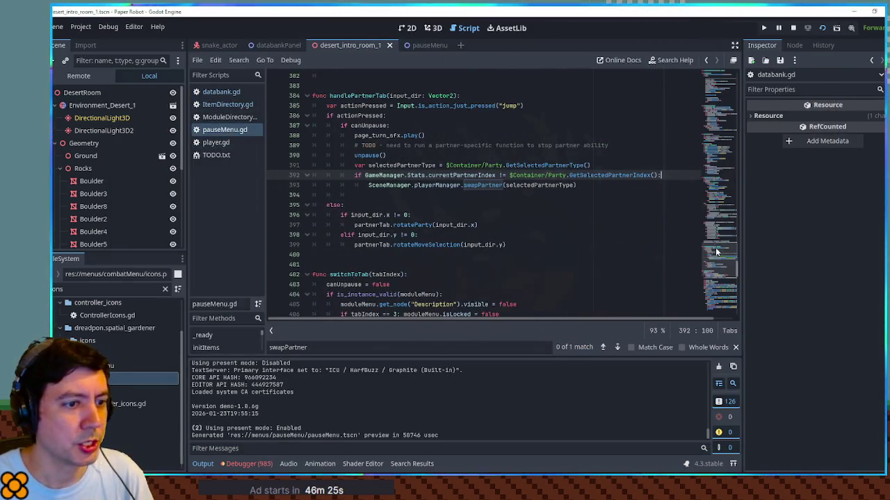
In databank.gd's can_select, change currentSelectIndex <= 1 to <= 2 on line 202
drag(715, 251, 734, 319)
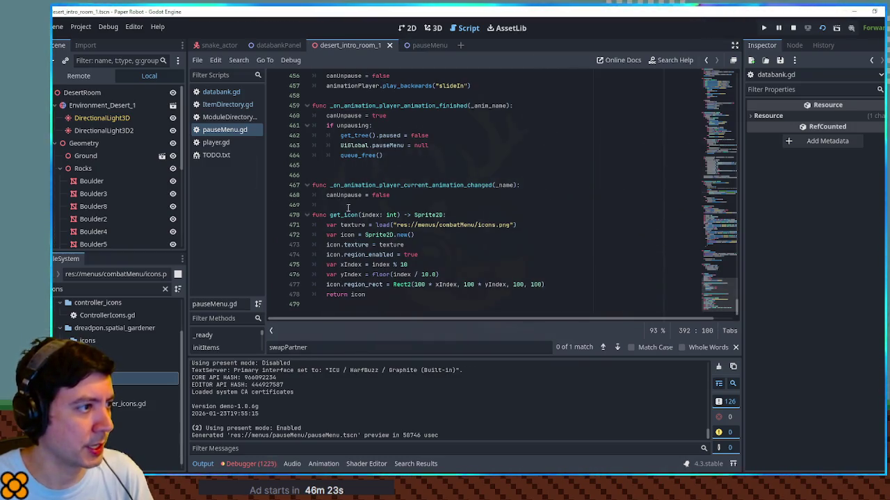
scroll(426, 288, up, 3)
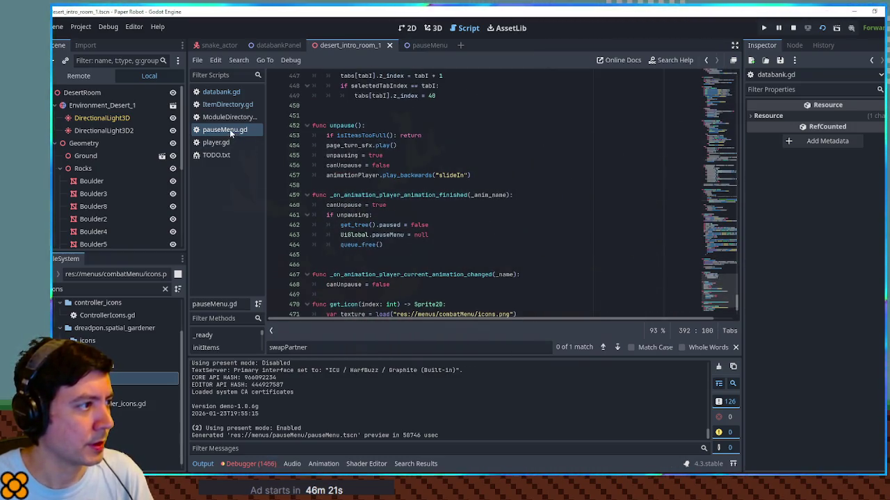
click(226, 93)
click(719, 271)
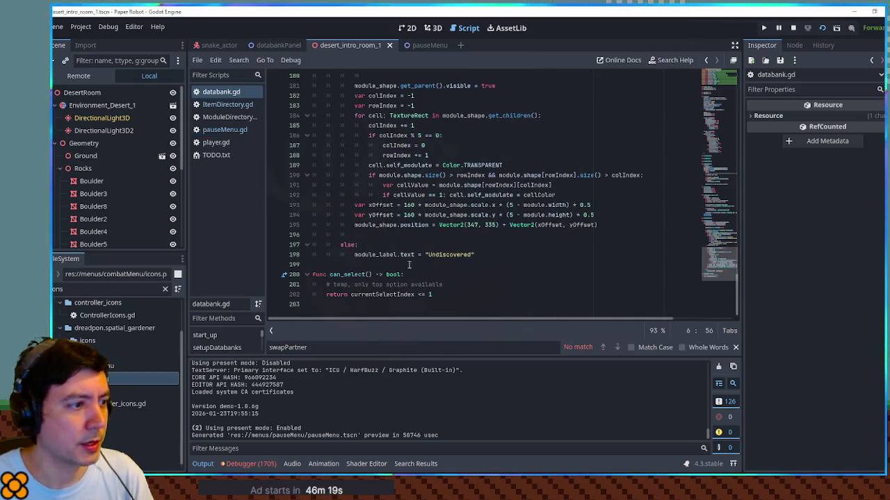
click(431, 294)
text(2)
Run the game and move through the Databank options in the pause menu
key(F5)
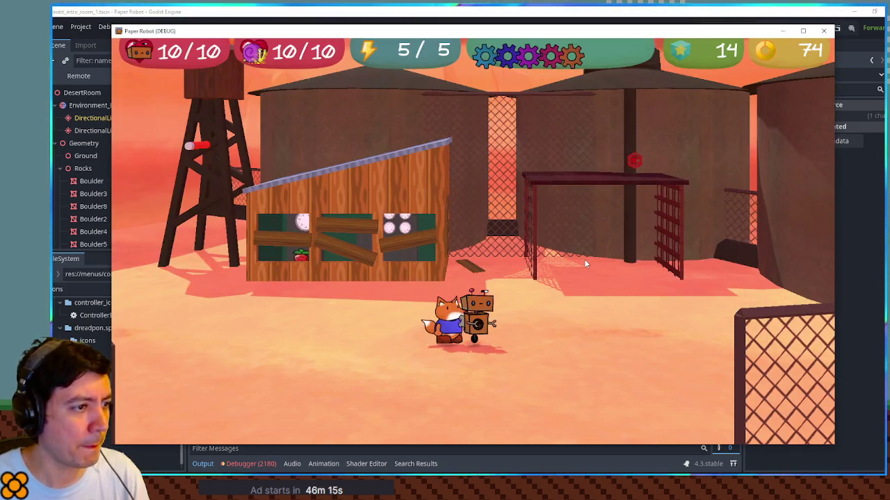
key(Escape)
key(x)
key(x)
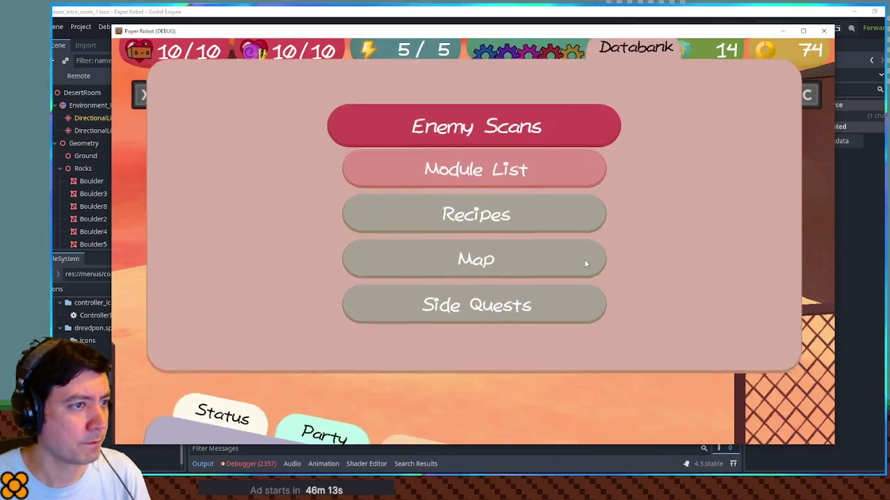
key(Down)
key(Down)
key(Down)
key(Down)
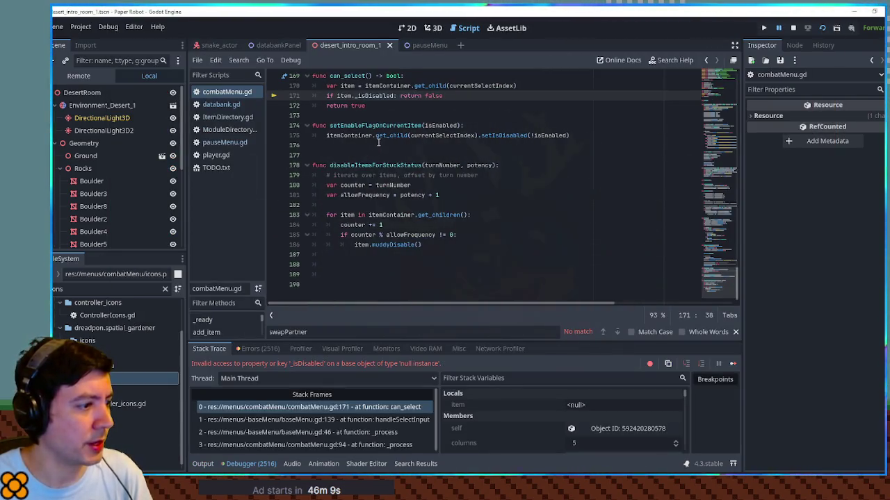
Examine itemContainer on line 170 of combatMenu.gd's can_select where the null error occurs
scroll(417, 135, up, 3)
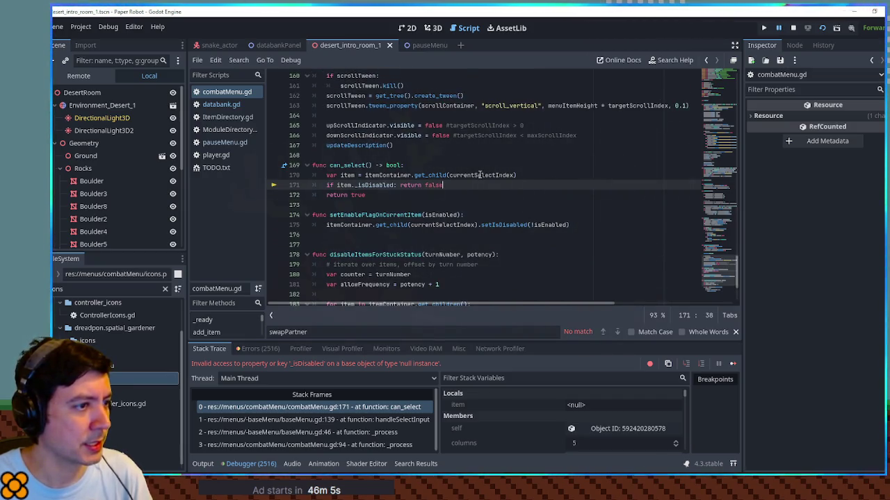
mouse_move(479, 175)
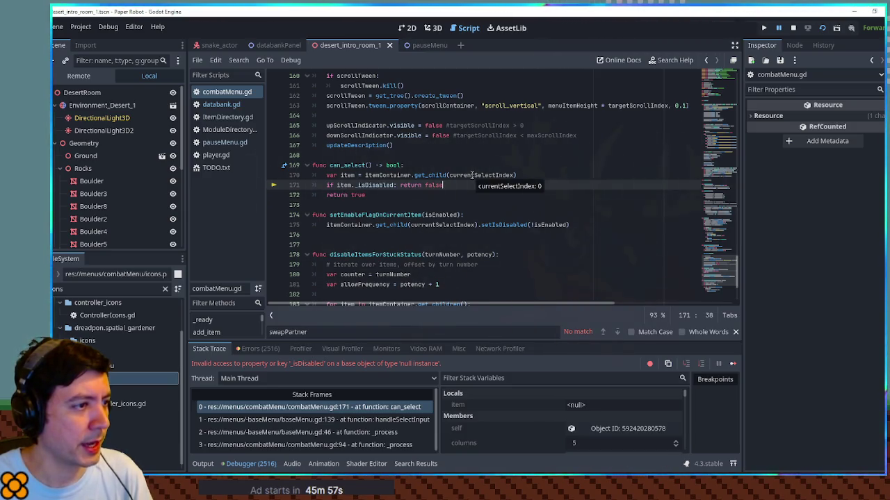
click(384, 179)
double_click(384, 179)
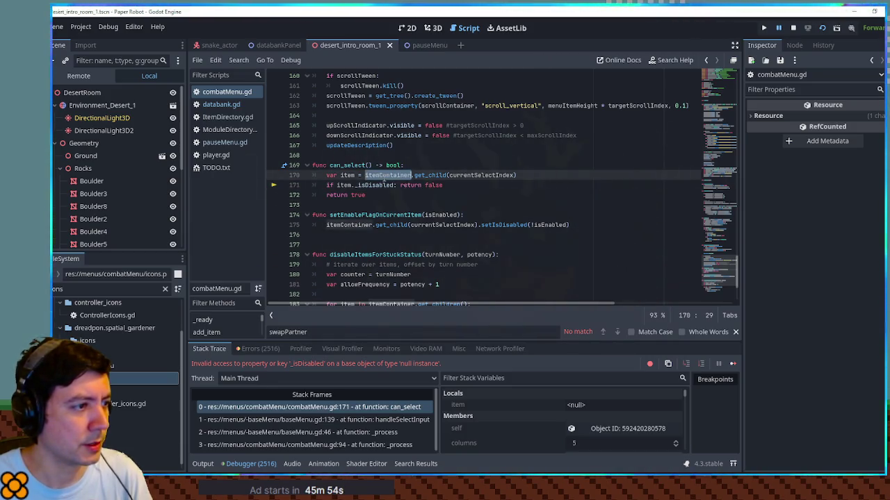
scroll(545, 406, down, 5)
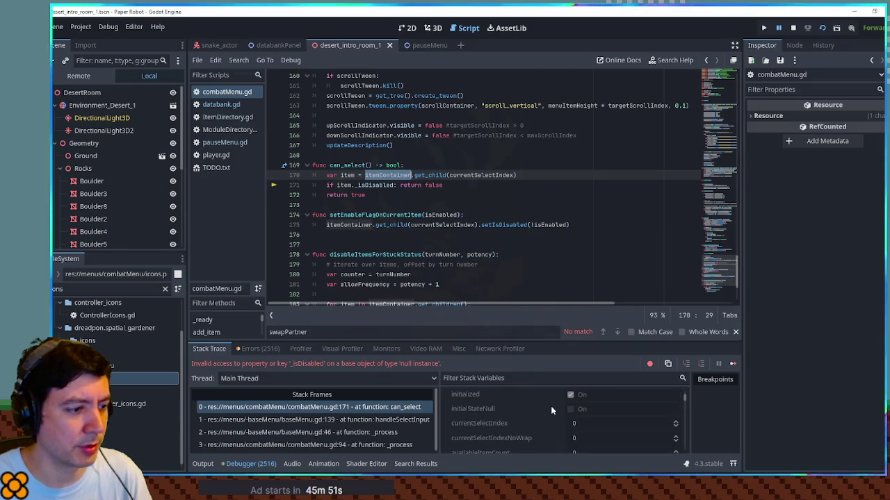
scroll(552, 404, down, 8)
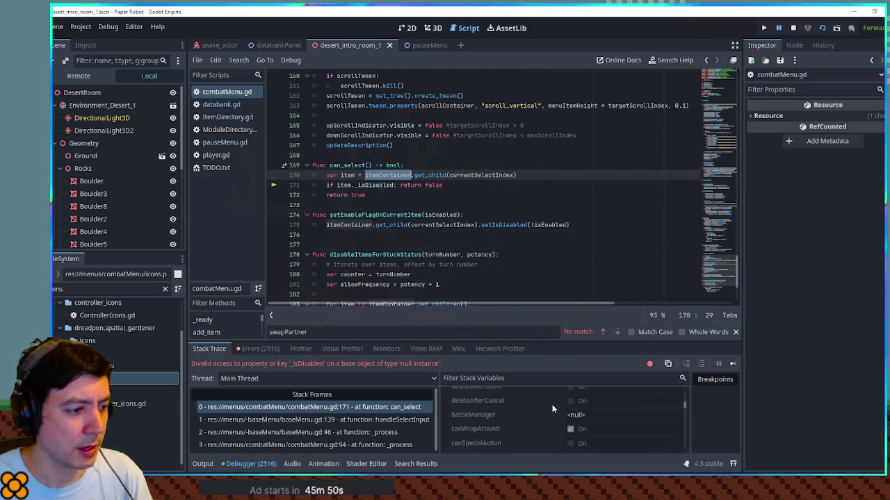
scroll(552, 404, down, 6)
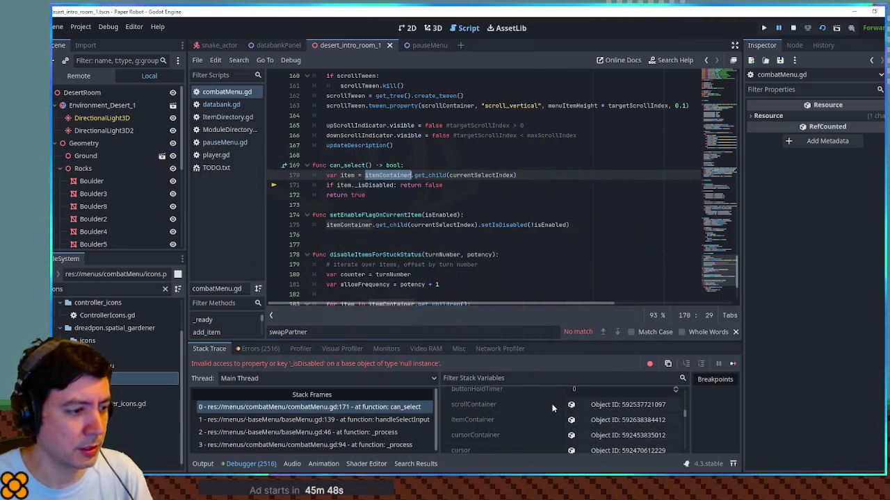
scroll(552, 404, down, 5)
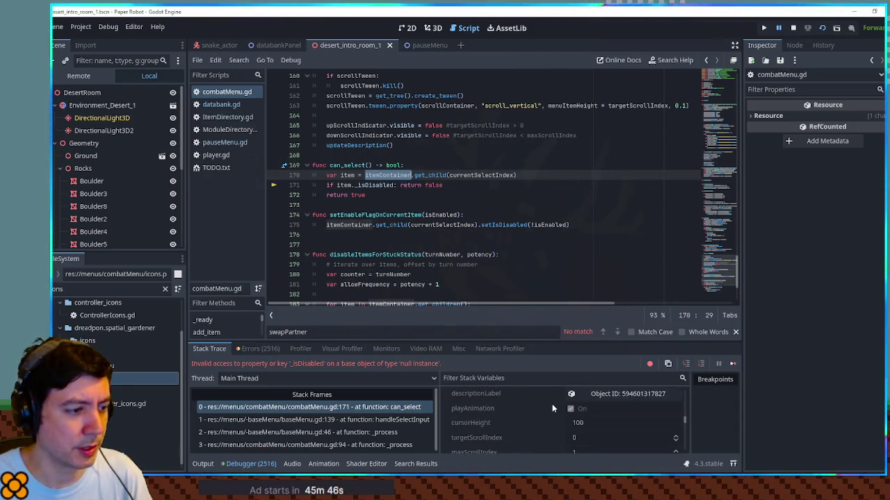
Filter stack variables by 'contain', inspect the live itemContainer, and stop the game
click(537, 377)
text(c)
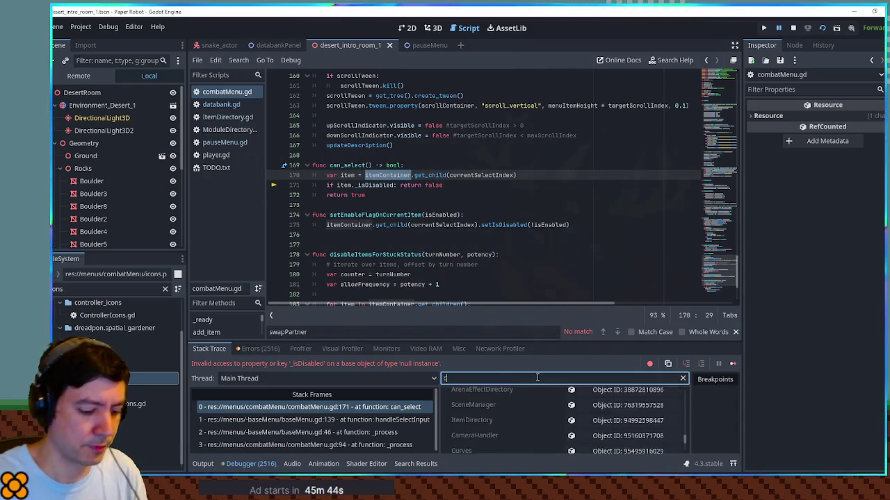
text(ontain)
click(625, 413)
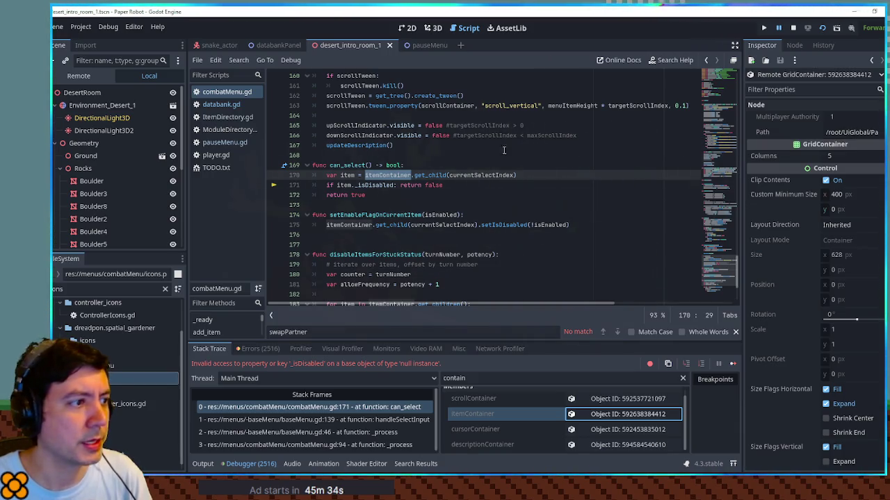
click(793, 29)
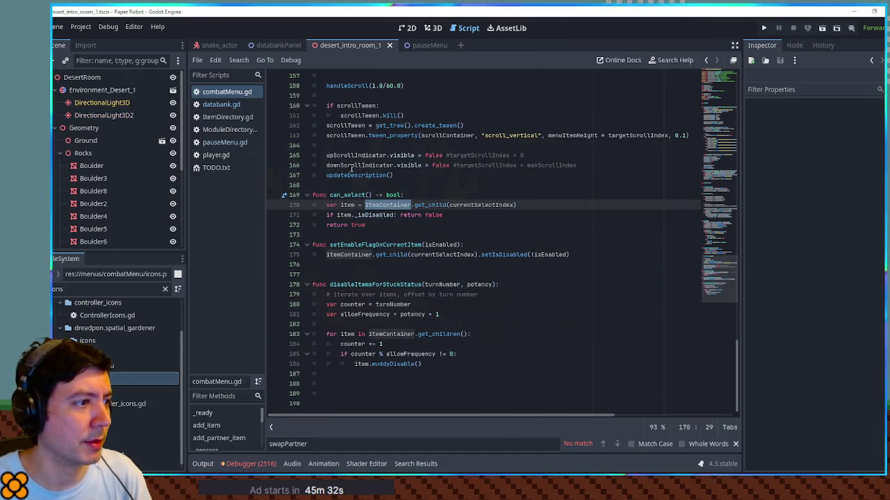
Close combatMenu.gd and locate the setupRecipeLog function in databank.gd
middle_click(214, 93)
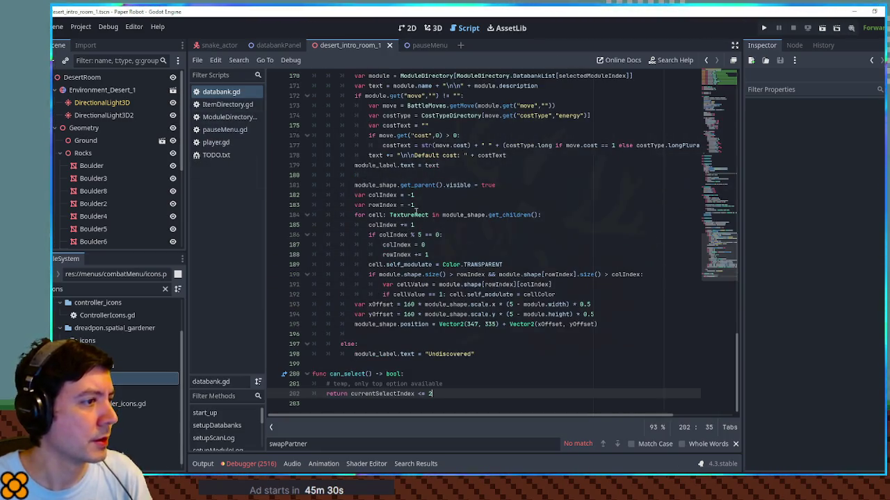
scroll(382, 326, up, 10)
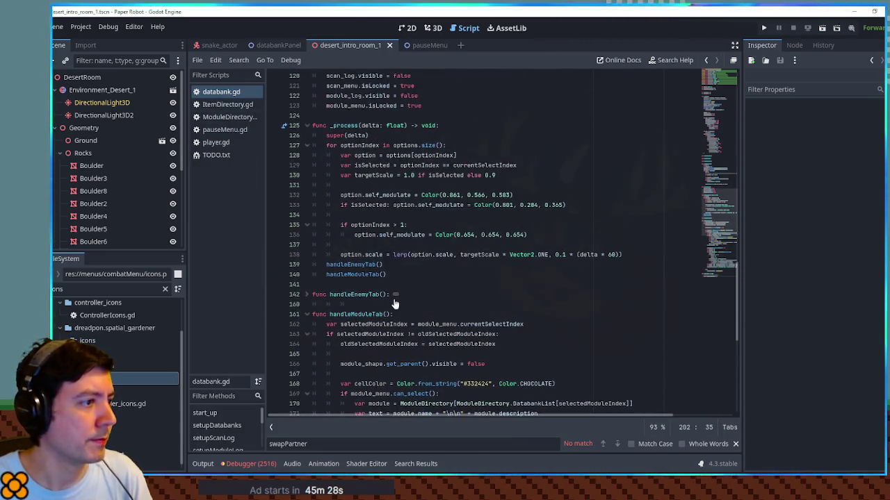
scroll(369, 283, up, 6)
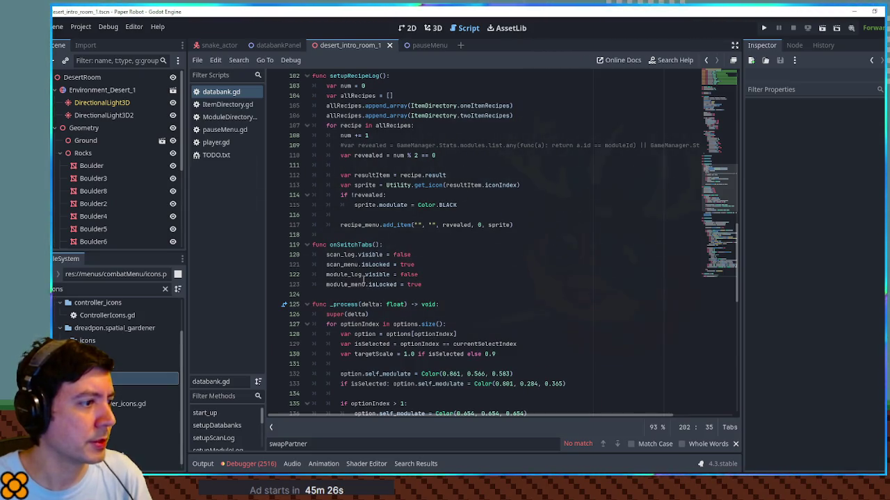
double_click(348, 283)
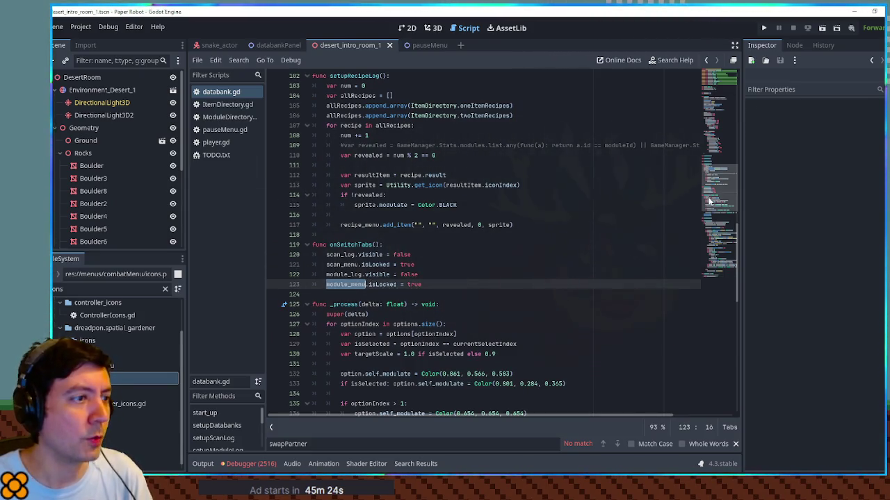
click(717, 164)
scroll(351, 267, down, 2)
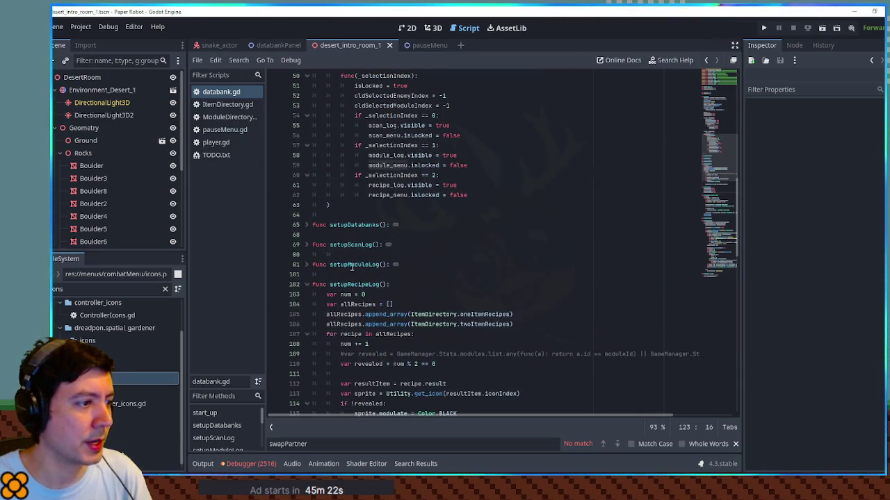
drag(329, 284, 387, 285)
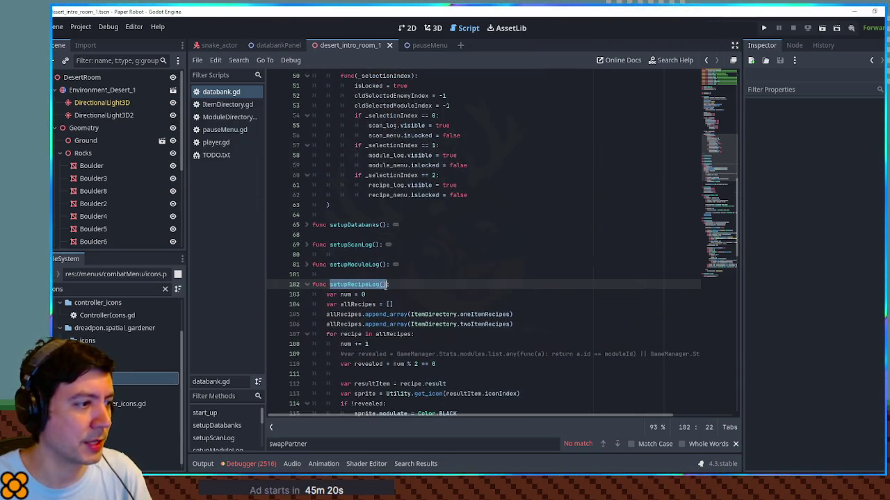
Expand setupDatabanks, add a setupRecipeLog() call after setupModuleLog(), and rerun the game
click(306, 225)
click(388, 254)
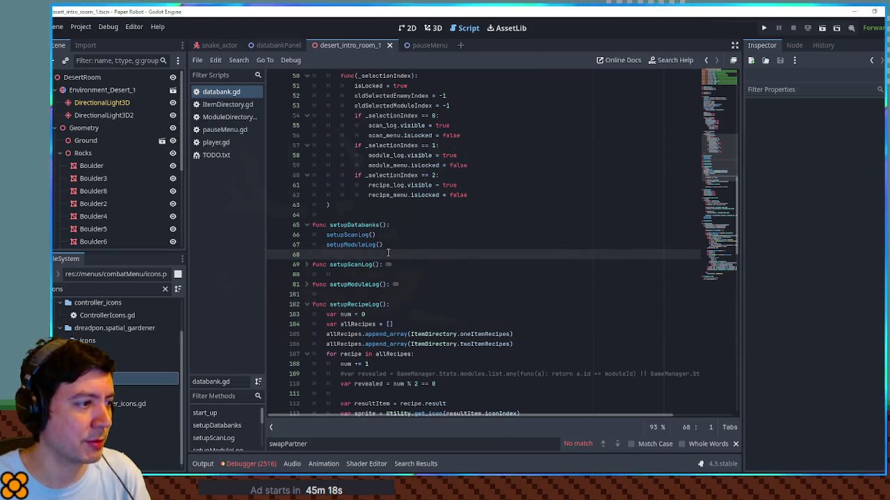
key(Return)
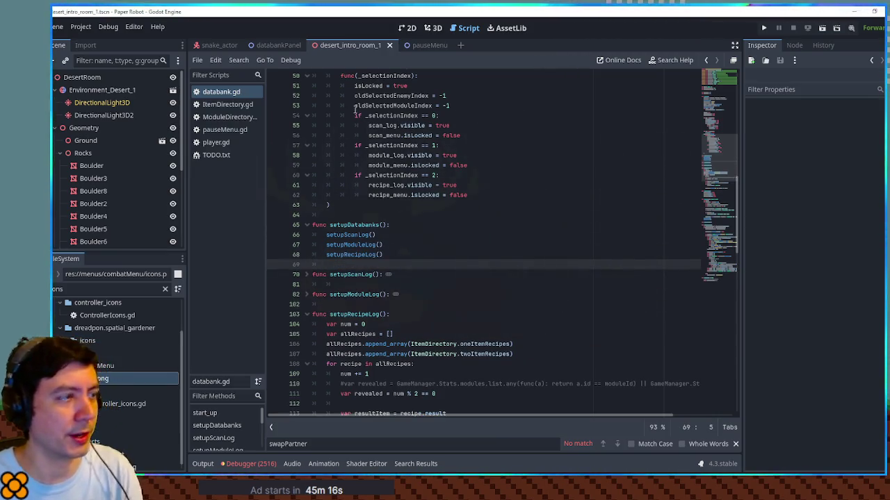
key(F5)
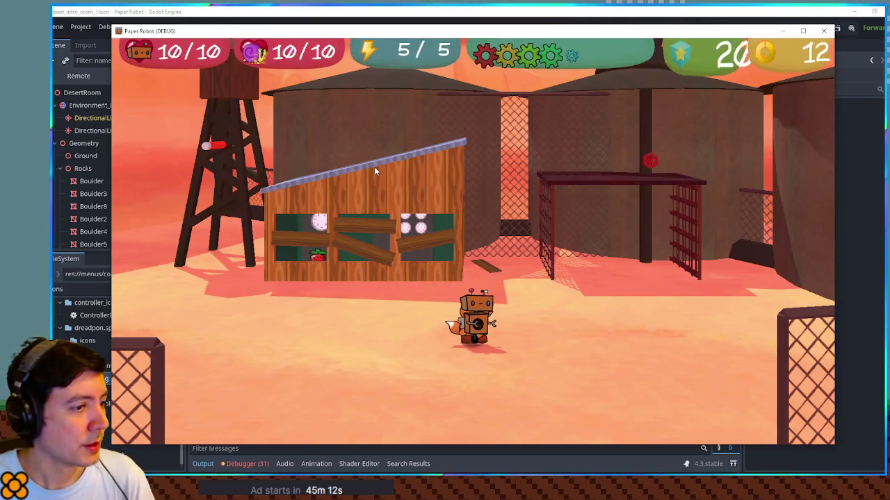
key(Escape)
key(x)
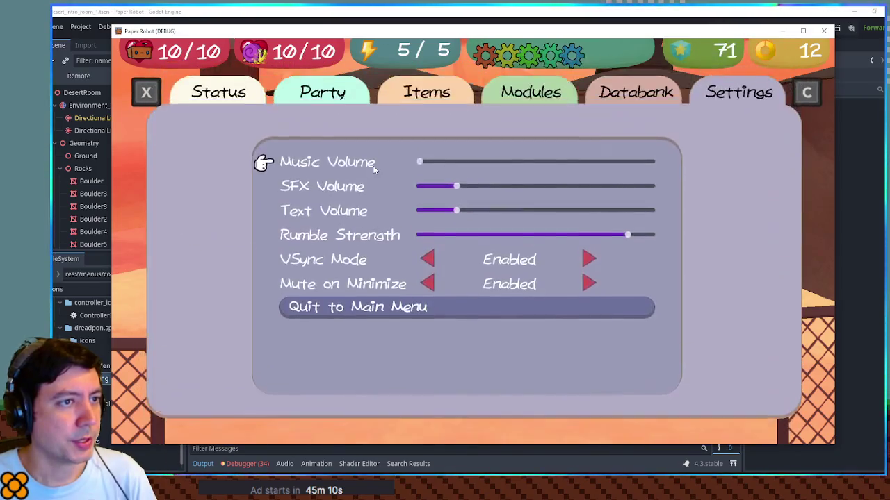
key(x)
key(Down)
key(Down)
key(Return)
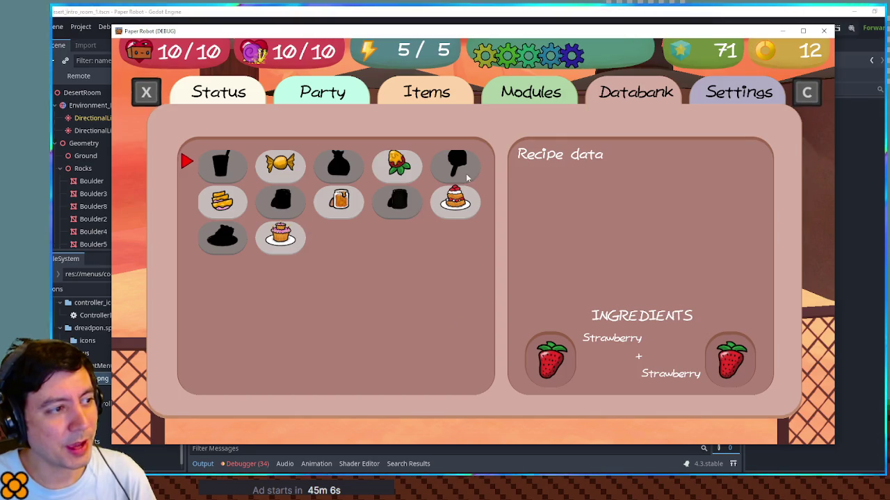
key(Right)
key(Right)
key(Right)
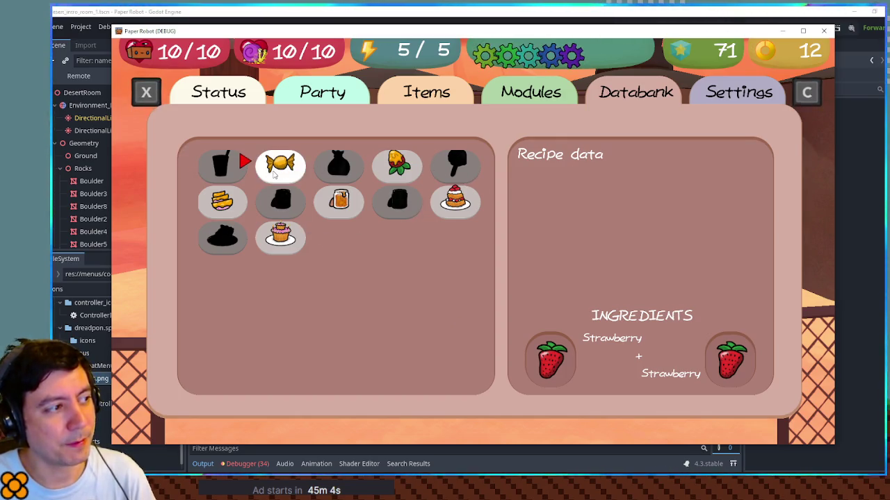
key(Left)
key(Right)
key(Right)
key(Right)
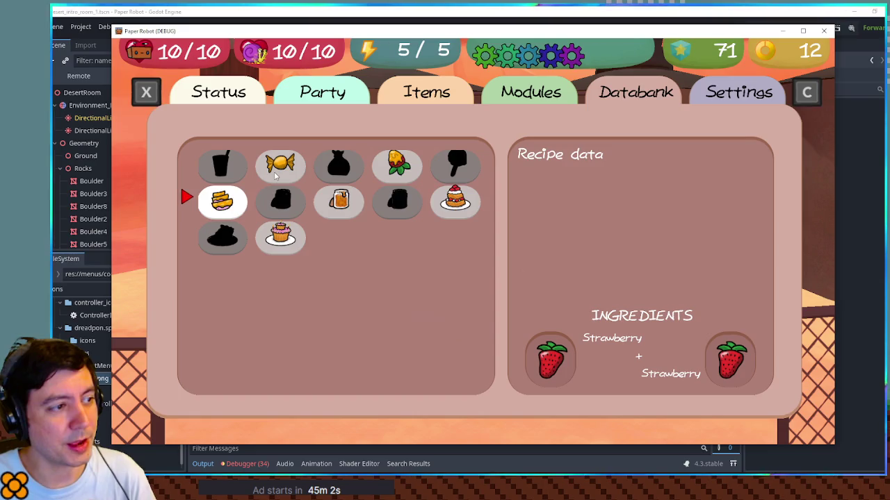
key(Left)
key(Left)
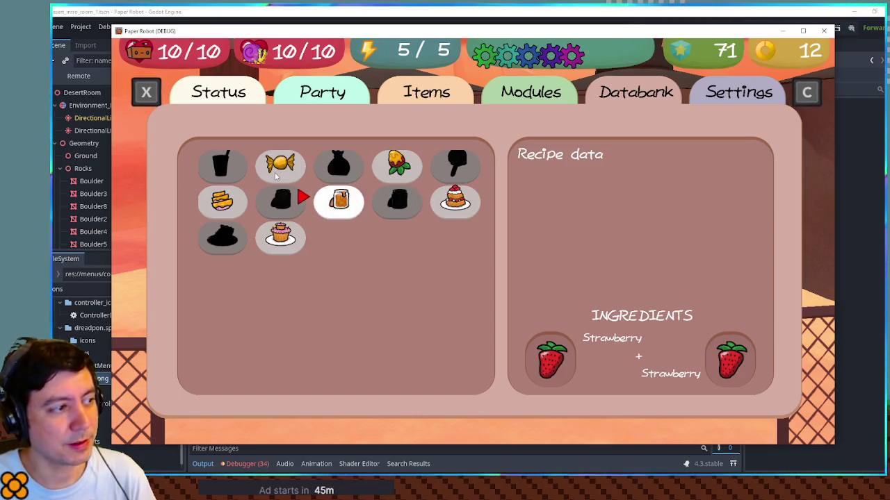
key(Left)
key(Down)
key(Up)
key(Up)
key(Right)
key(Right)
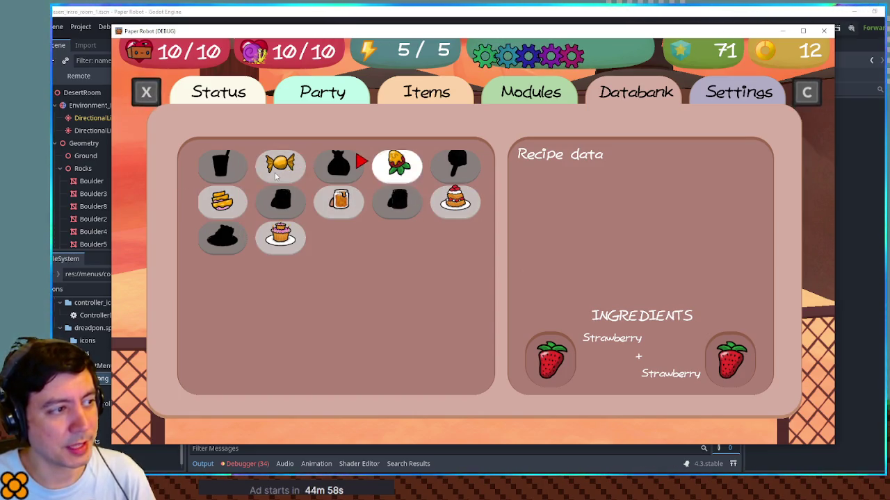
key(Left)
key(Left)
key(Down)
key(Left)
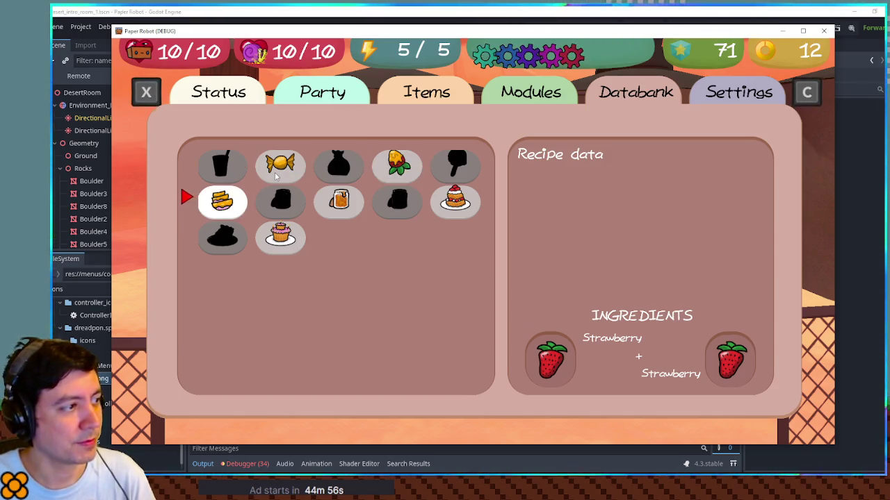
key(Down)
key(Right)
key(Up)
key(Up)
key(Right)
key(Right)
key(Right)
key(Down)
key(Left)
key(Left)
key(Left)
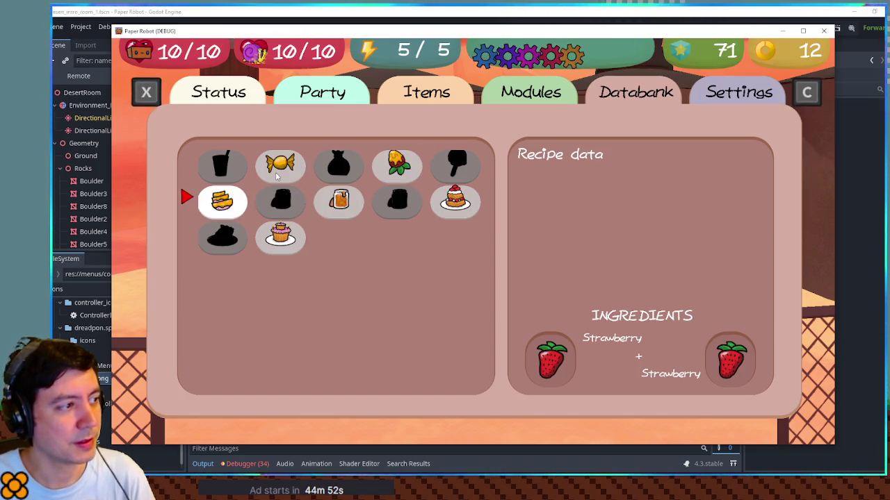
key(Up)
key(Right)
key(Right)
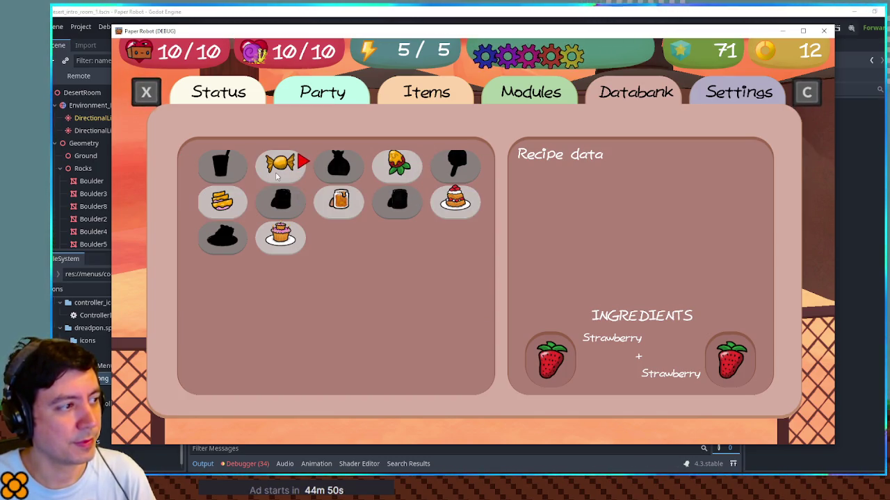
key(Left)
key(Left)
key(Right)
key(Left)
key(Right)
key(Left)
key(Right)
key(Left)
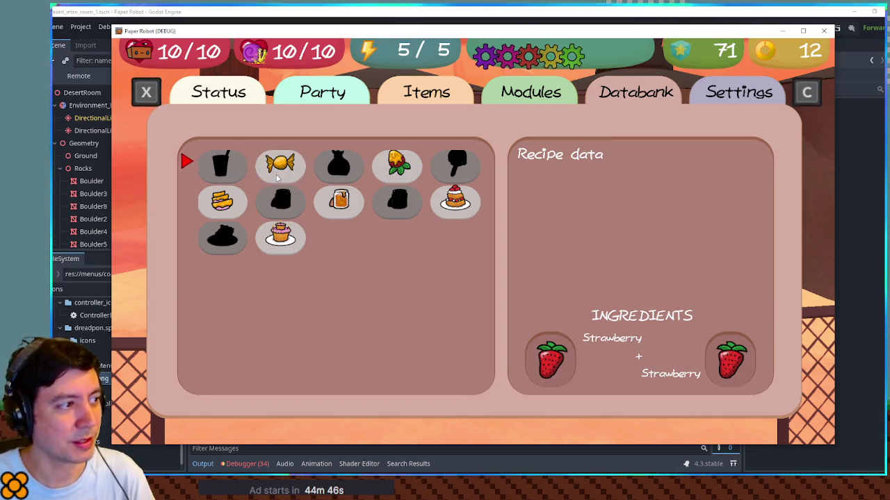
key(Right)
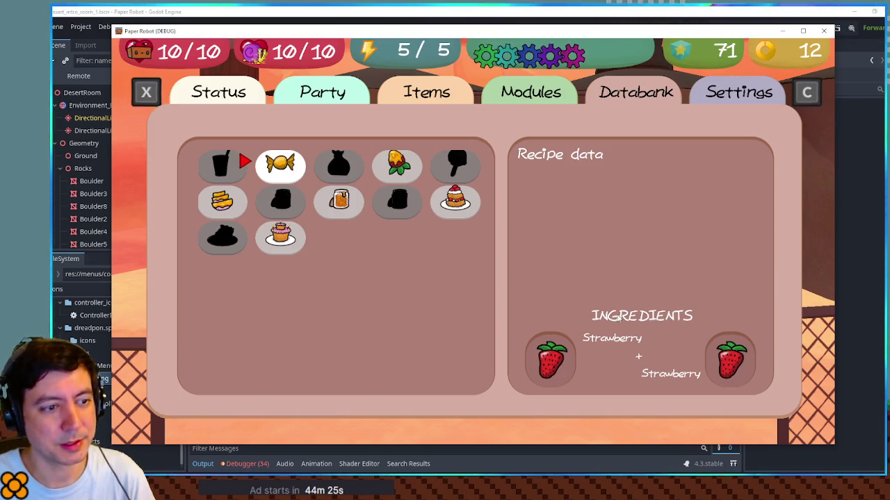
Close the running game window and scroll through databank.gd to its end
click(823, 31)
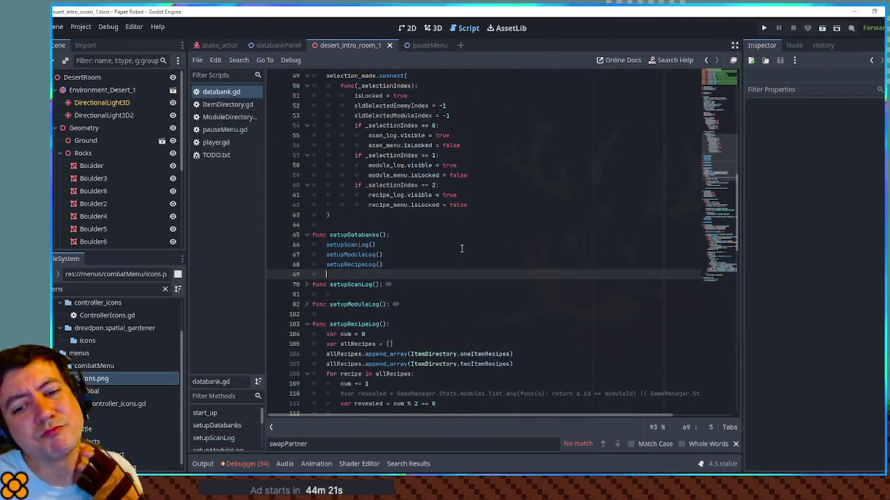
click(725, 278)
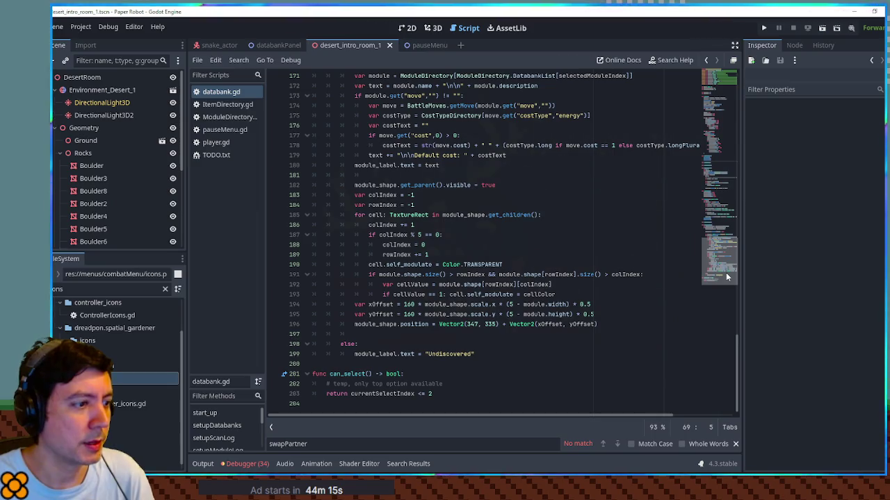
drag(726, 278, 747, 119)
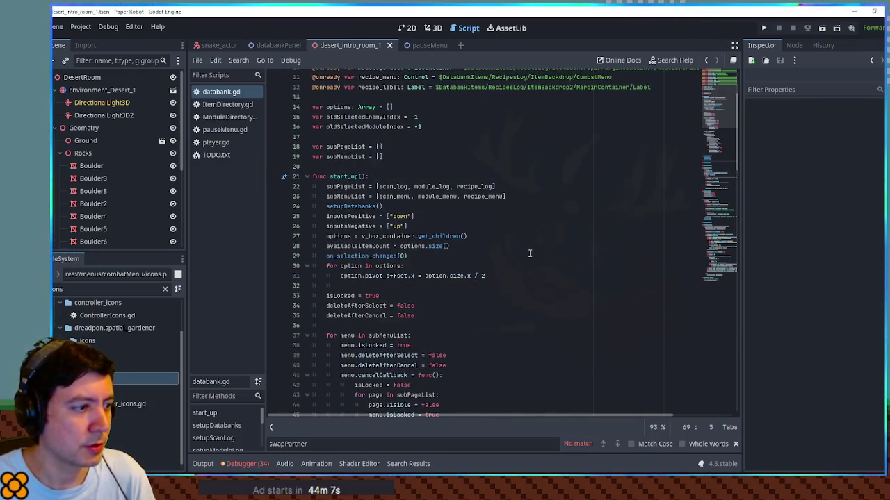
scroll(530, 254, down, 5)
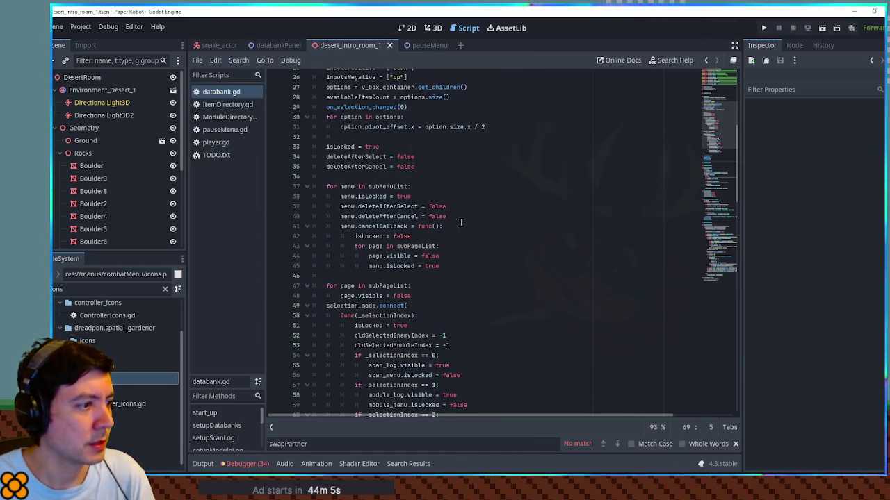
scroll(461, 223, down, 4)
scroll(460, 220, down, 4)
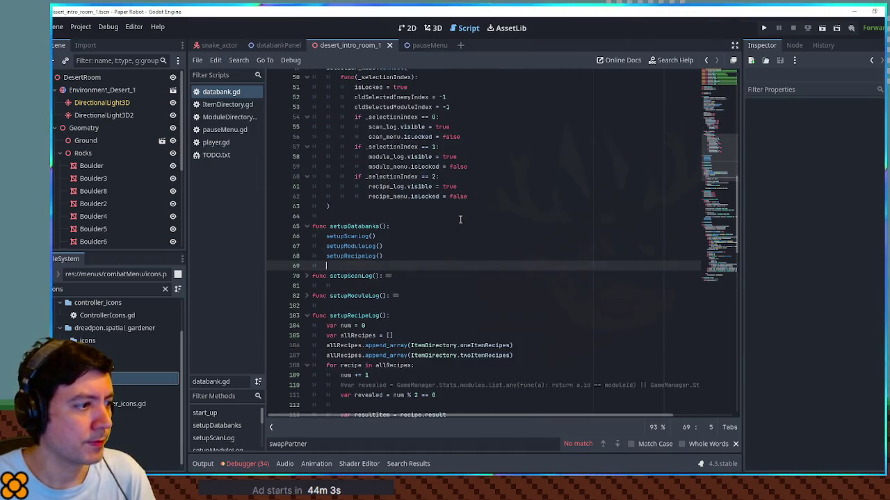
scroll(390, 198, up, 6)
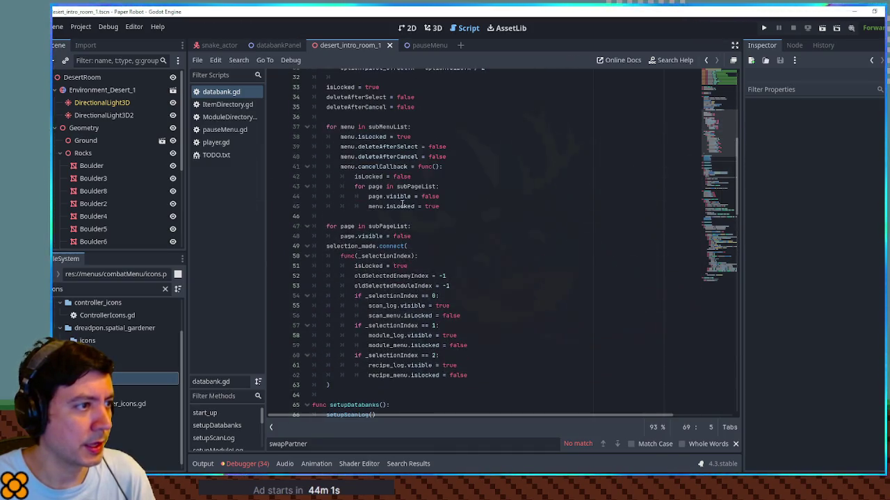
scroll(402, 202, up, 8)
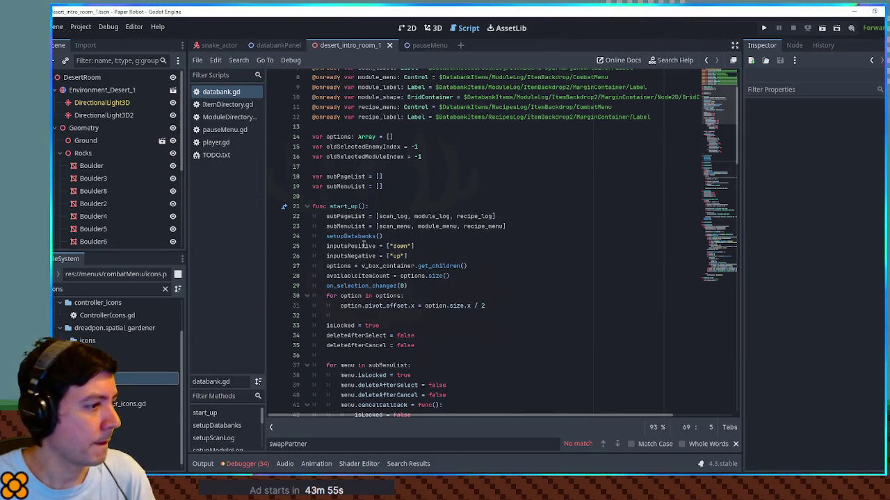
Inspect availableItemCount and the options variable on line 28 of databank.gd
click(365, 275)
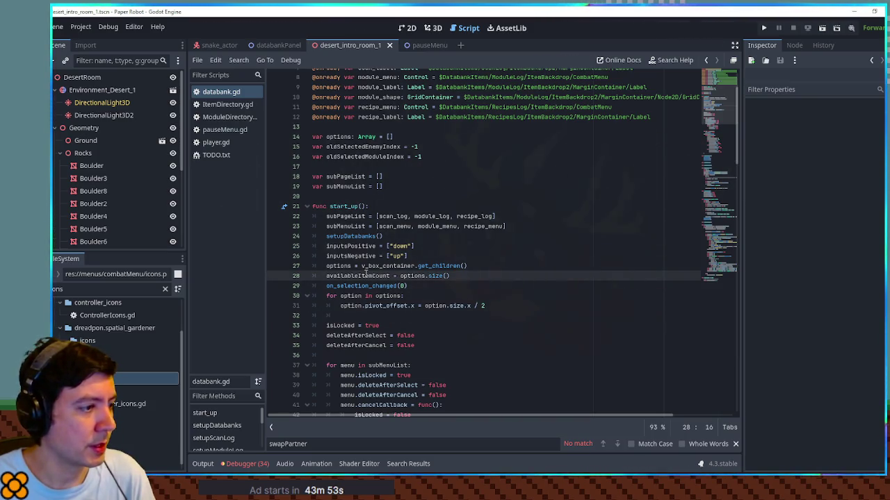
double_click(365, 275)
scroll(365, 275, down, 3)
double_click(410, 186)
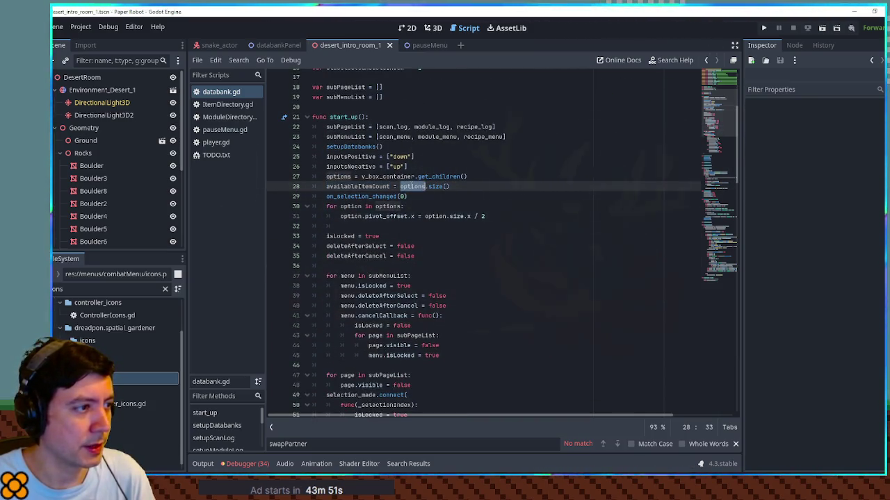
scroll(396, 203, down, 2)
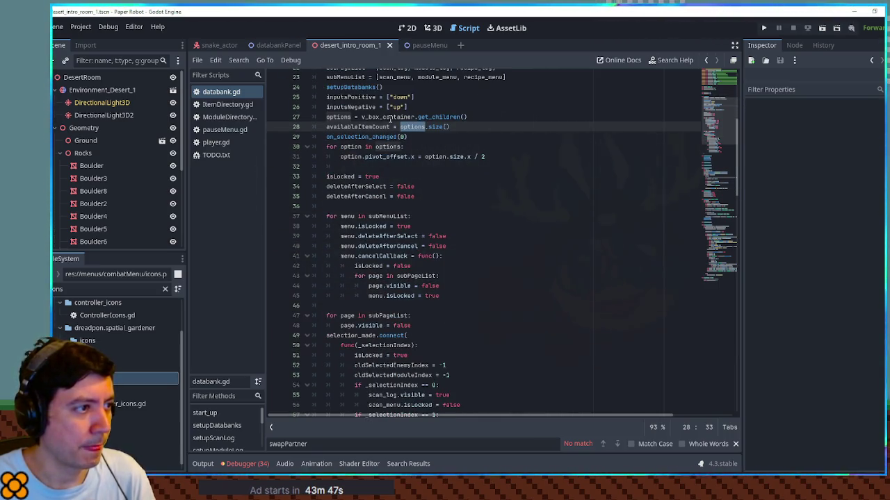
scroll(389, 119, down, 3)
scroll(413, 206, up, 1)
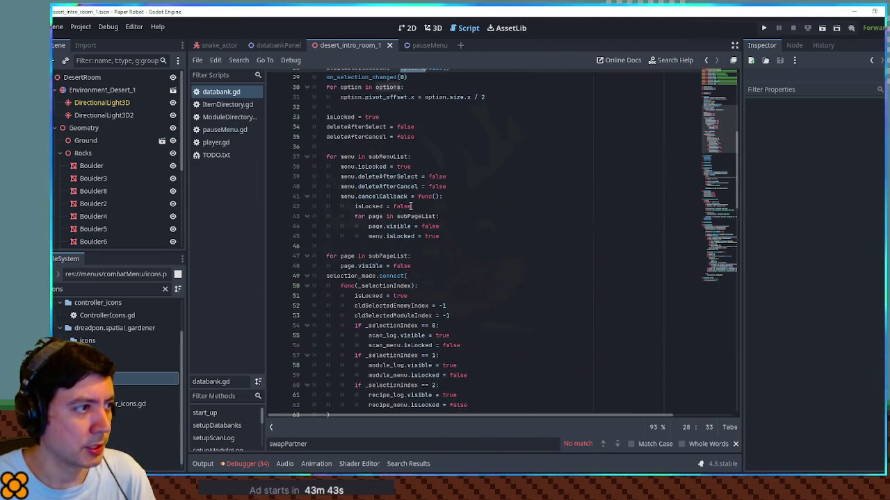
scroll(462, 219, down, 4)
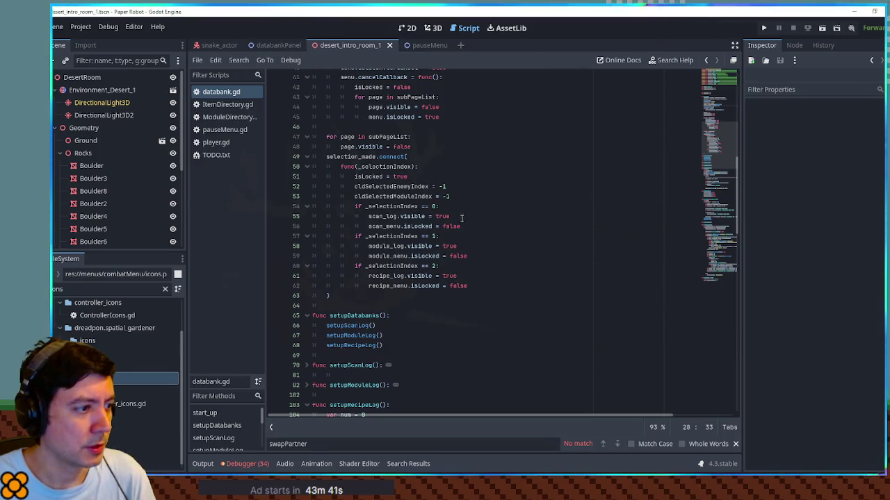
scroll(347, 288, down, 5)
Fold setupRecipeLog, onSwitchTabs, _process and handleModuleTab, then switch to the databankPanel scene
click(306, 257)
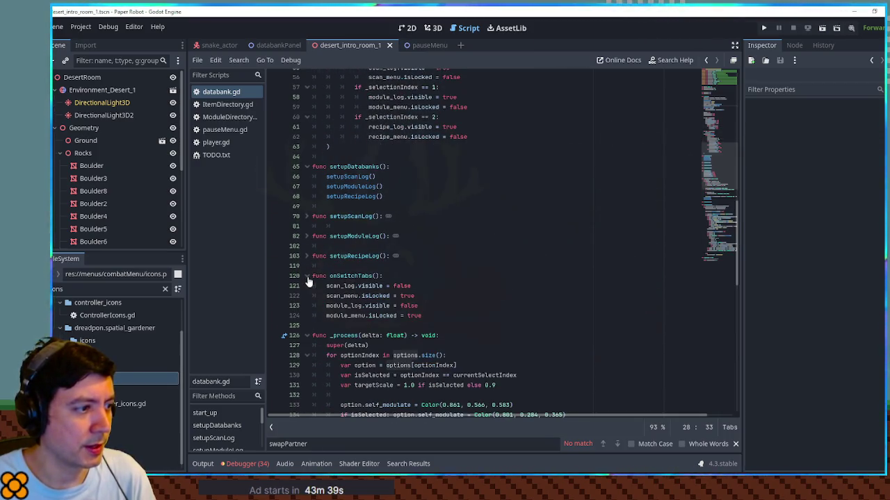
click(307, 276)
scroll(309, 285, down, 4)
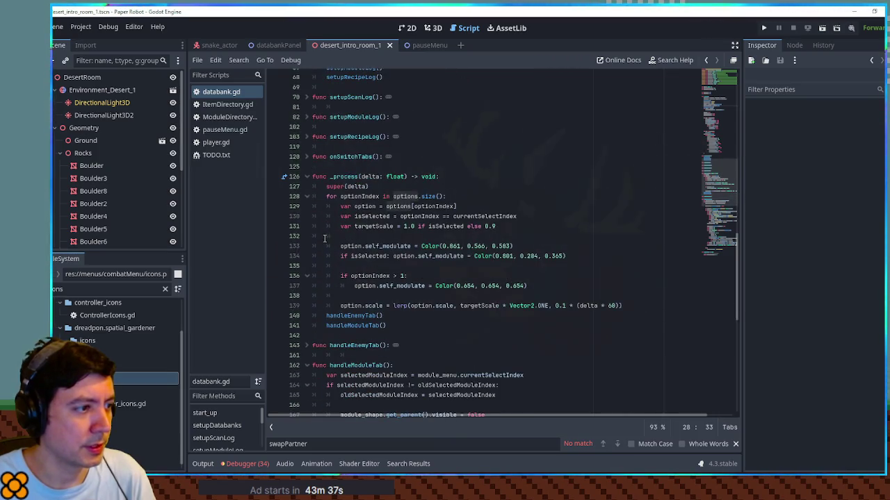
click(306, 177)
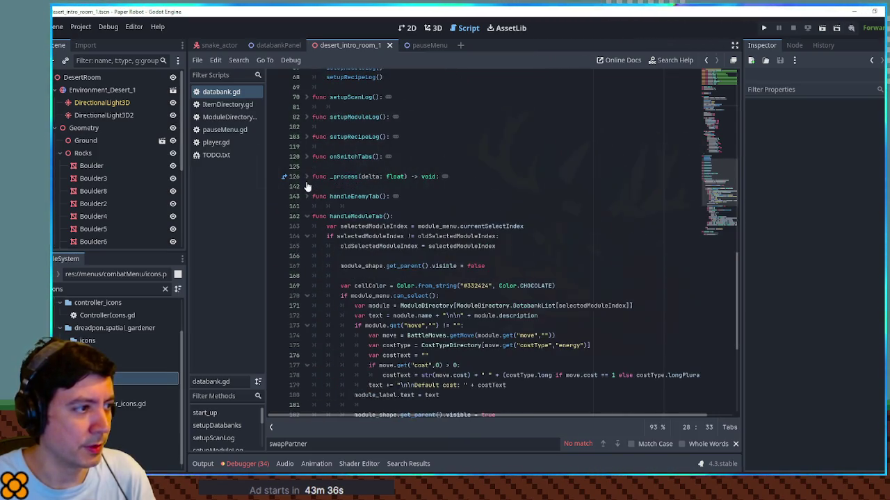
click(307, 216)
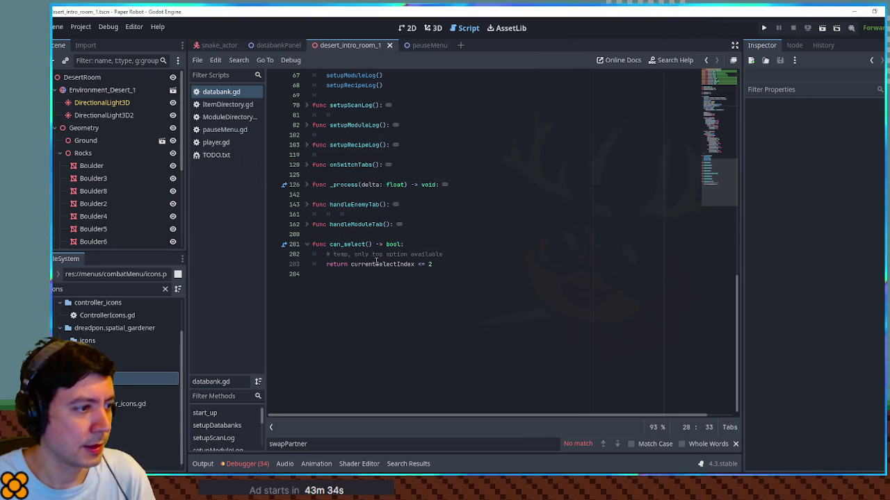
click(401, 264)
scroll(440, 273, up, 15)
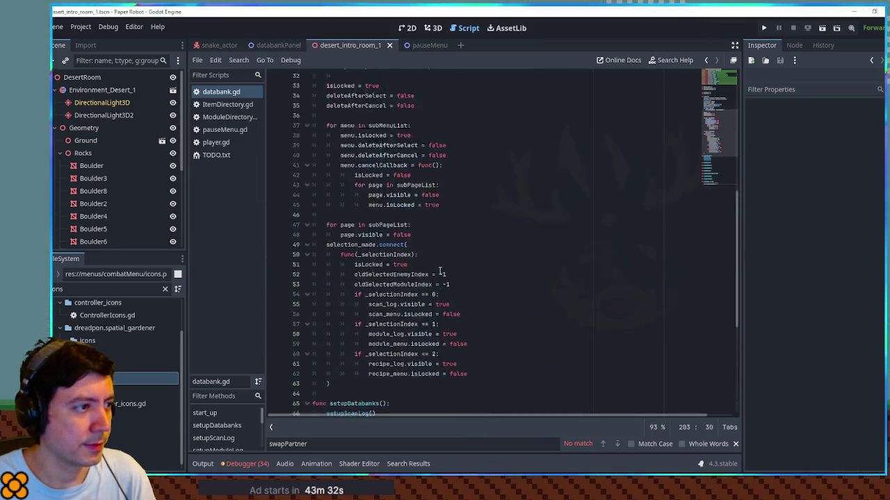
scroll(440, 274, up, 4)
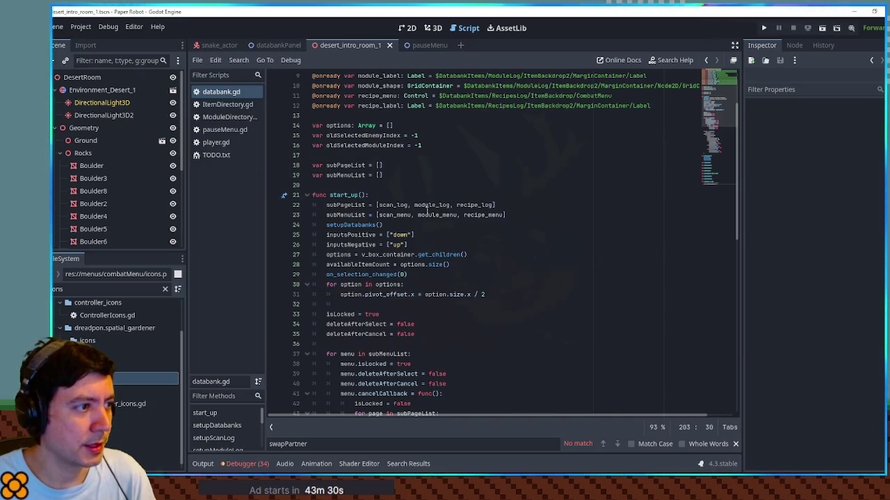
scroll(453, 220, up, 2)
mouse_move(427, 46)
mouse_down()
mouse_move(432, 54)
mouse_move(226, 99)
mouse_move(274, 49)
mouse_up()
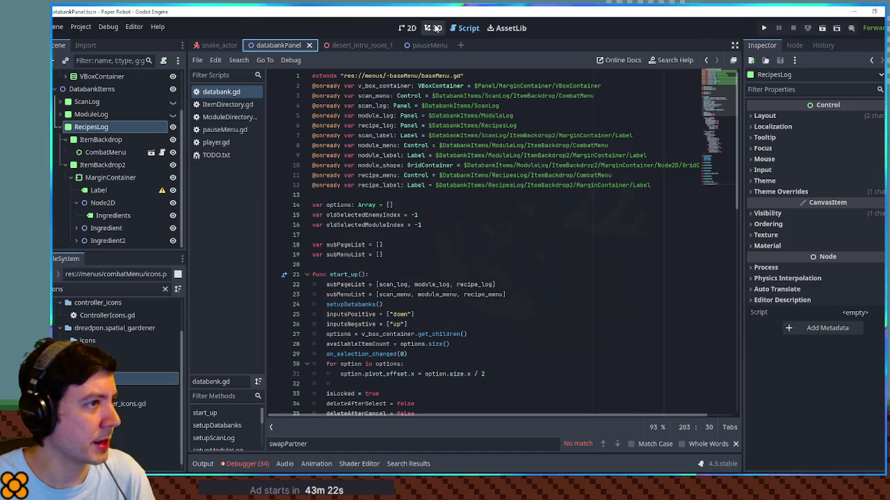
click(410, 29)
key(shift+f)
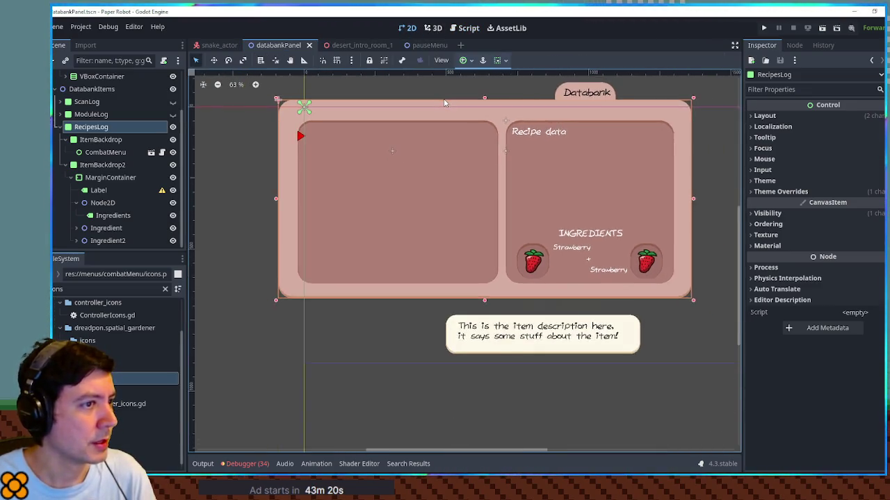
click(173, 127)
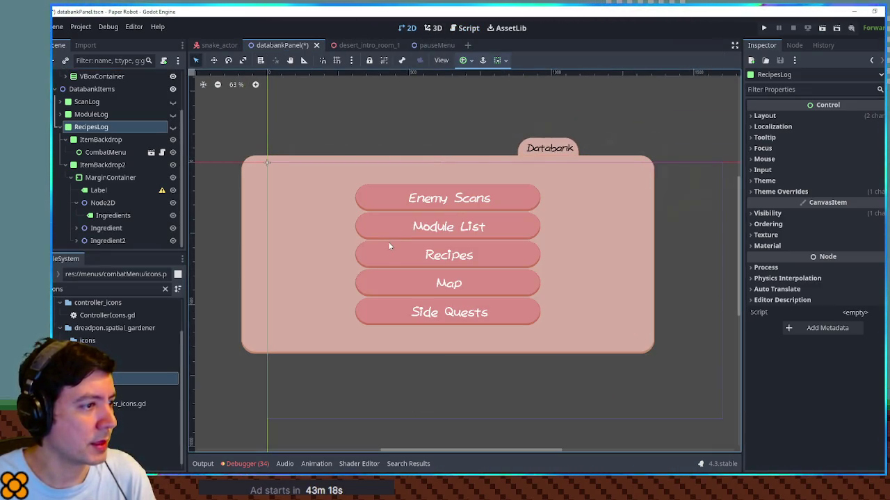
scroll(118, 153, up, 2)
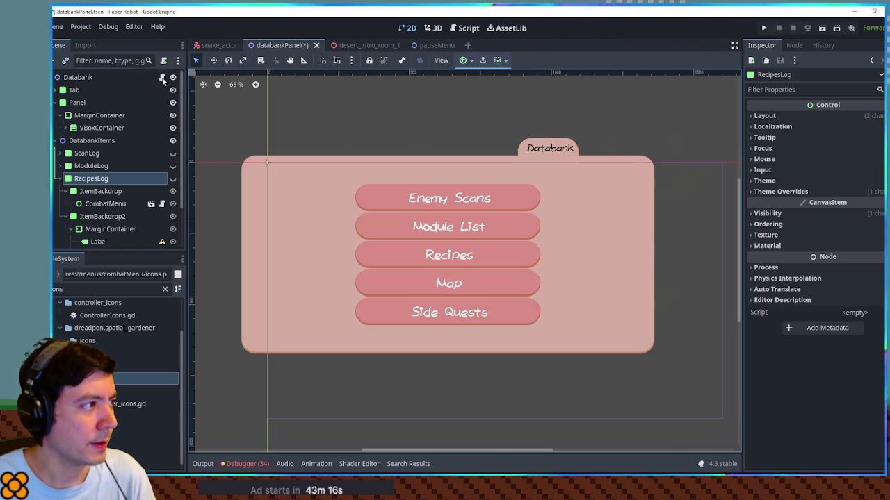
click(162, 77)
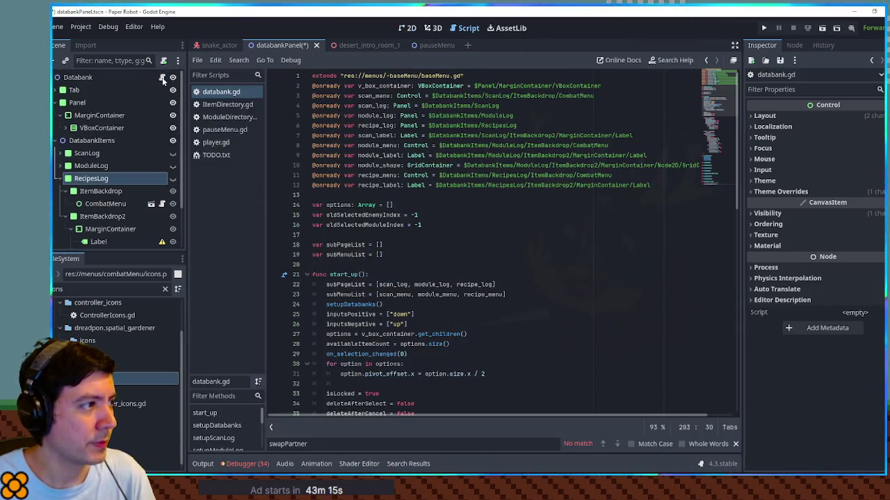
click(549, 213)
scroll(521, 201, down, 3)
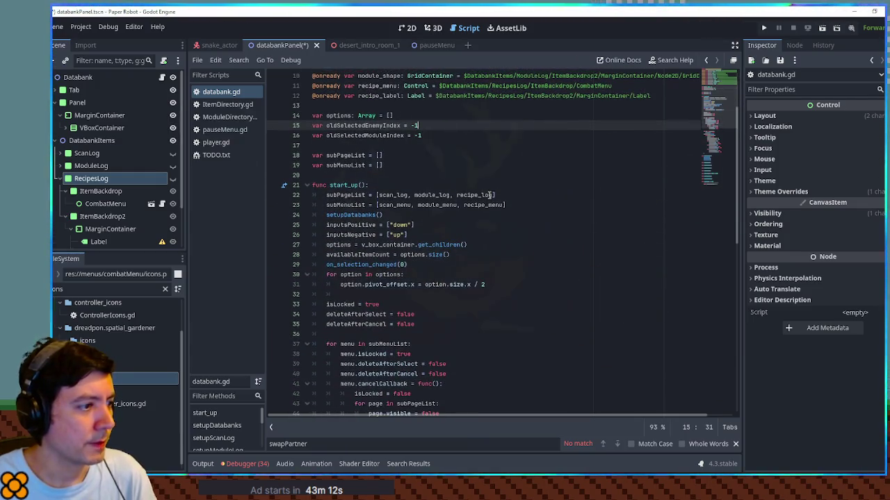
scroll(490, 195, down, 2)
scroll(489, 196, down, 6)
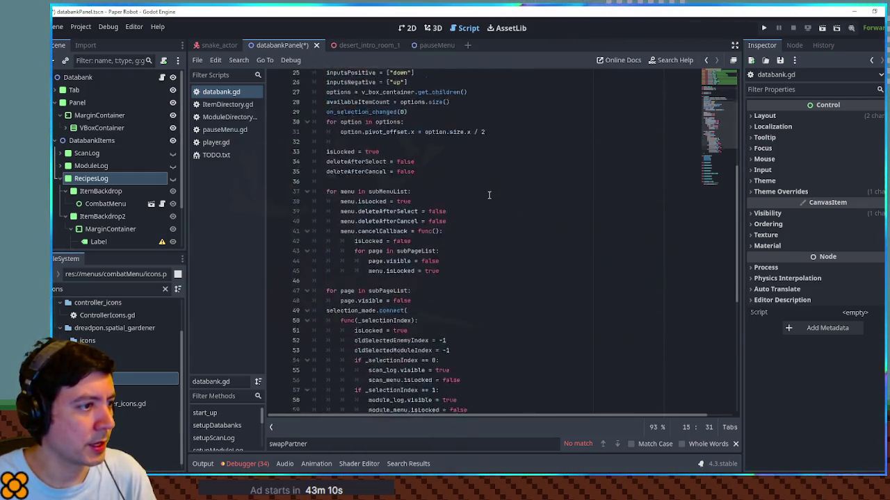
scroll(489, 195, down, 7)
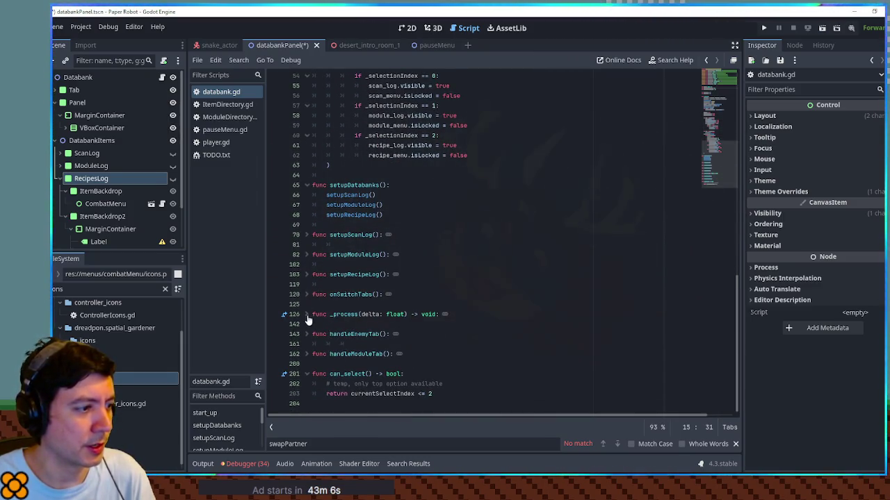
scroll(314, 258, up, 8)
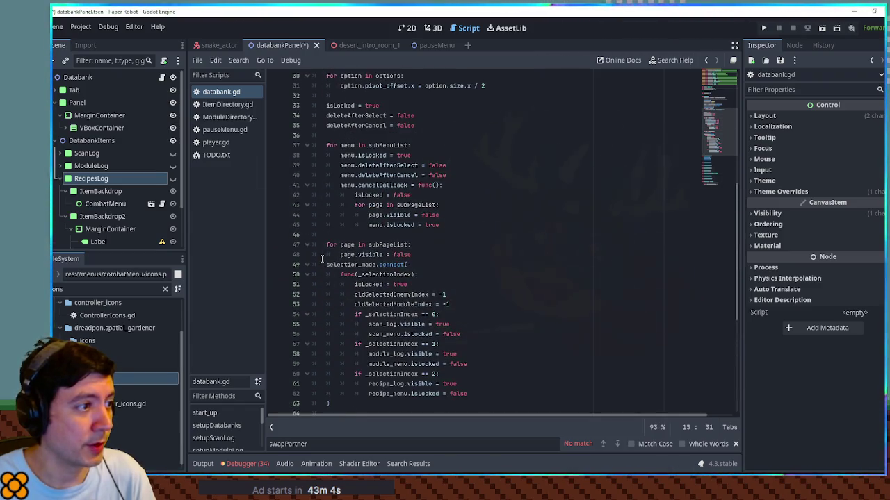
scroll(323, 259, up, 4)
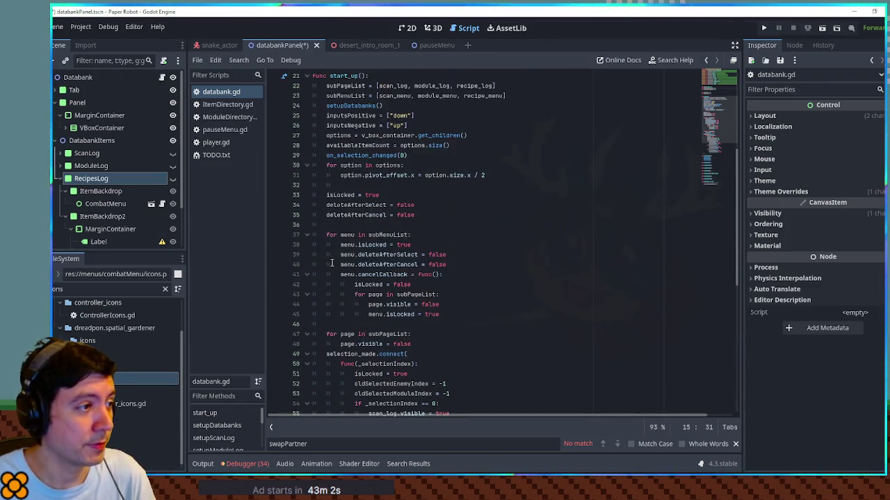
click(375, 176)
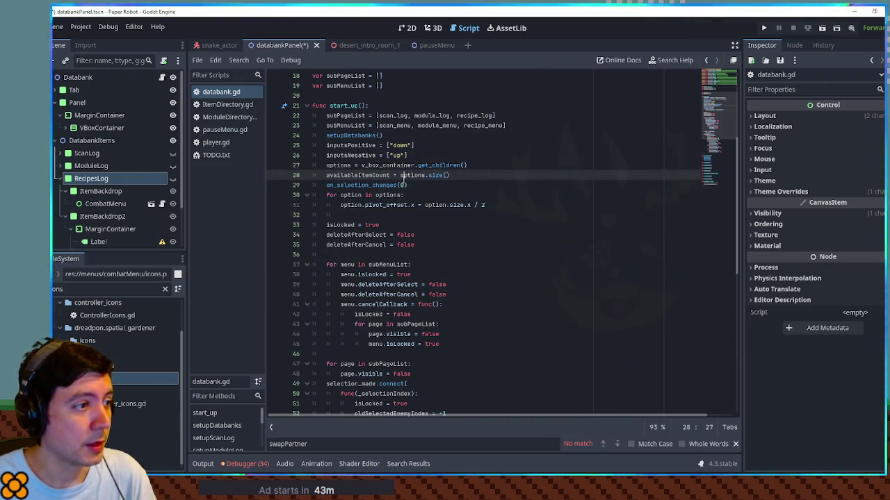
double_click(403, 176)
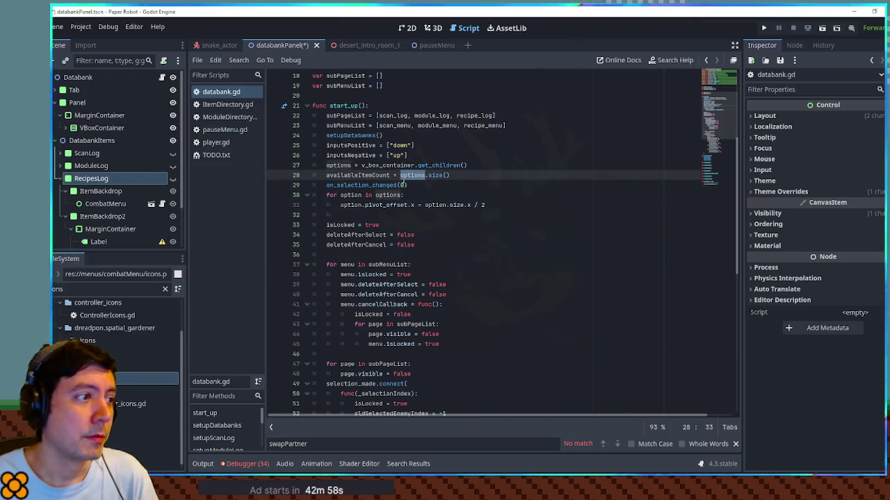
key(ctrl+f)
text(2)
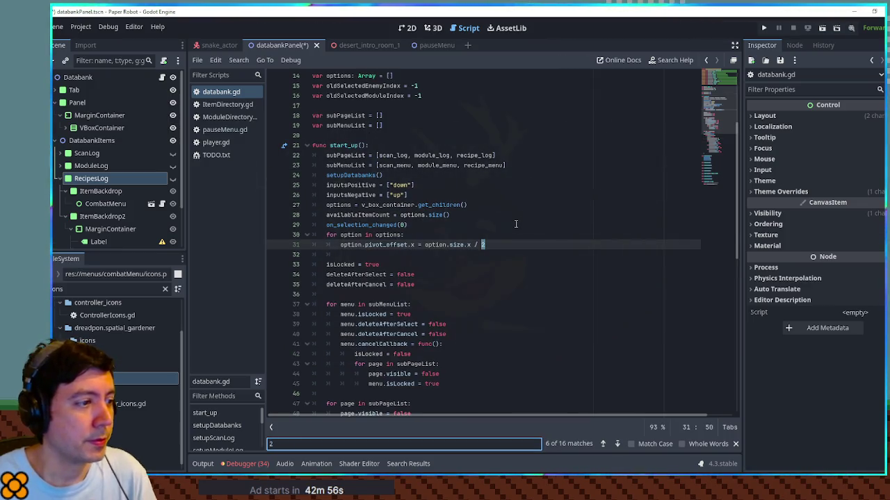
key(Return)
key(Return)
key(Return)
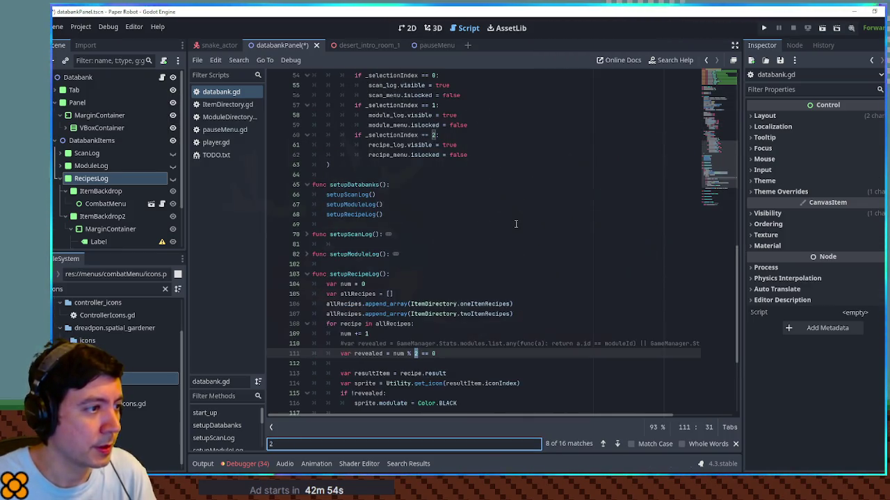
key(BackSpace)
text(1)
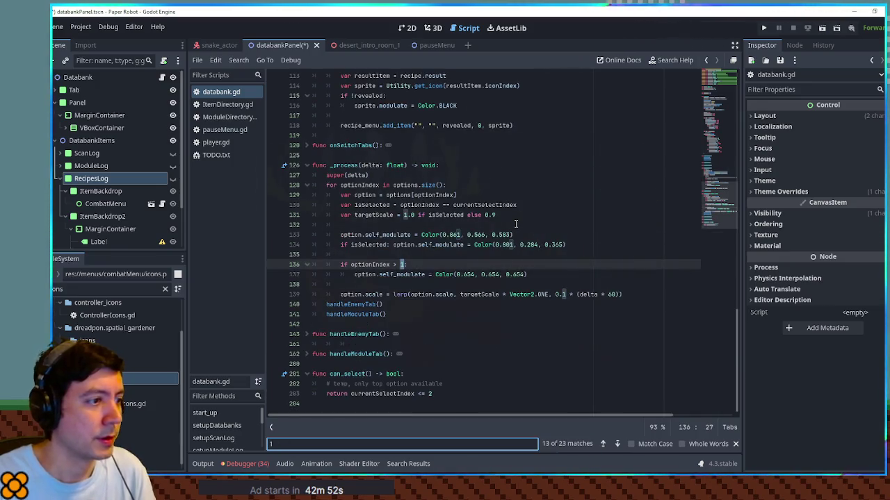
key(Return)
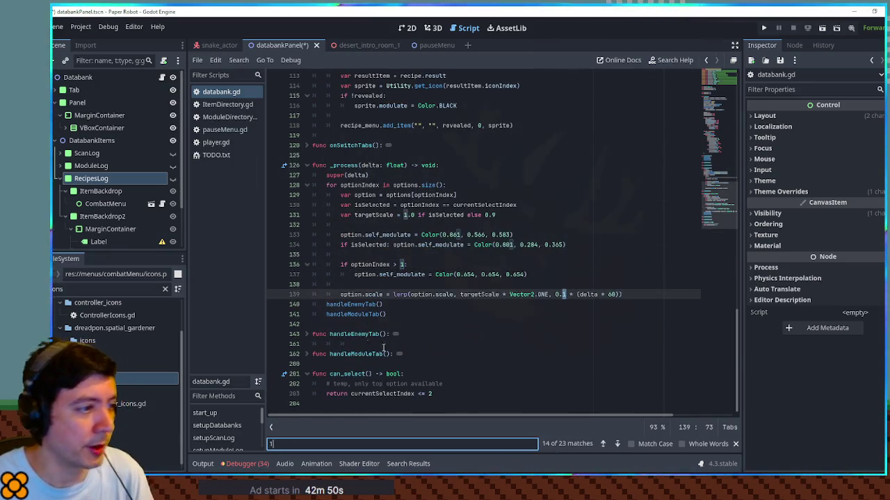
click(374, 269)
key(Escape)
double_click(384, 274)
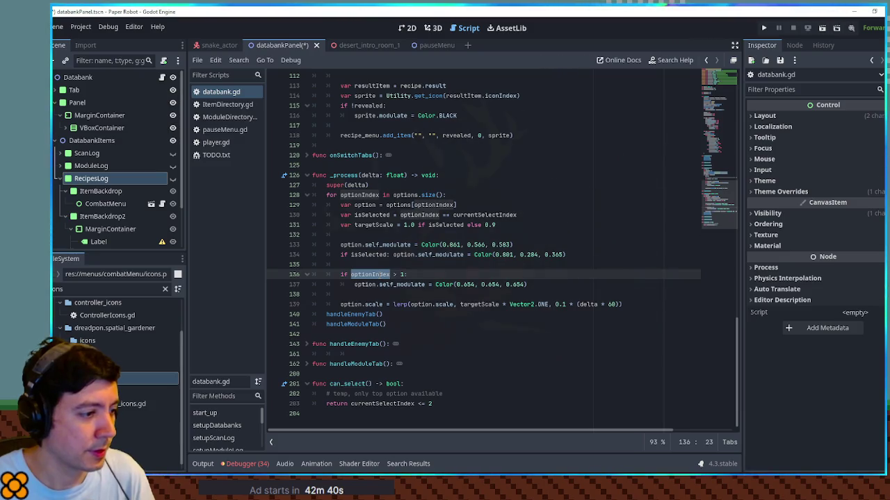
click(402, 274)
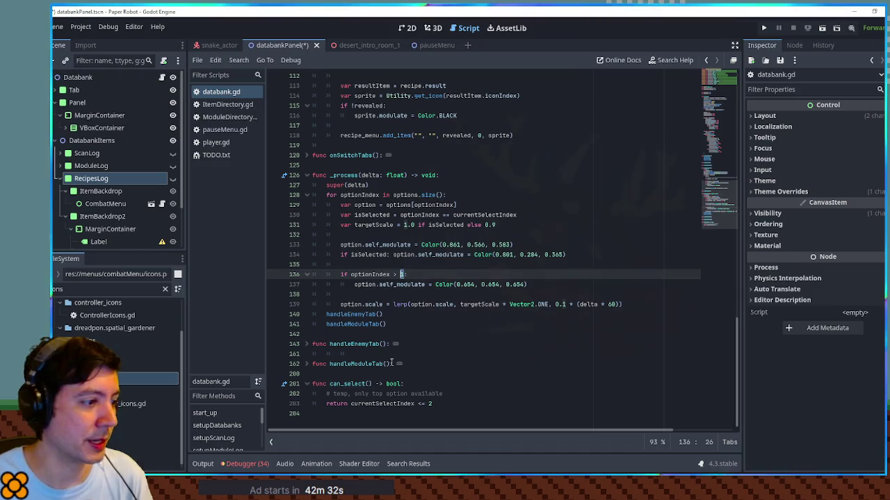
double_click(353, 383)
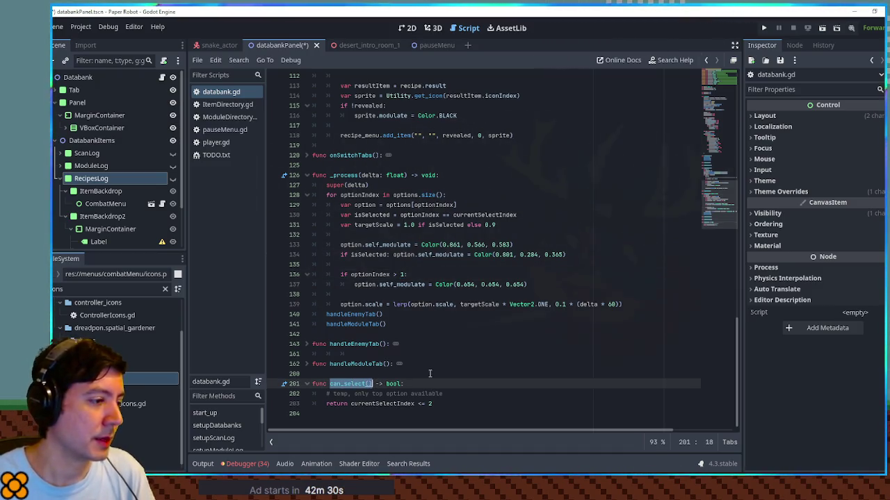
click(429, 373)
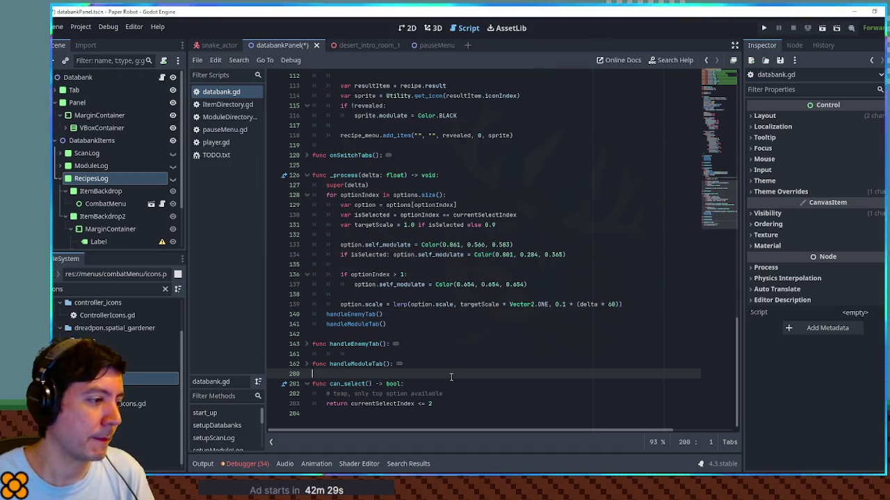
click(685, 414)
key(Return)
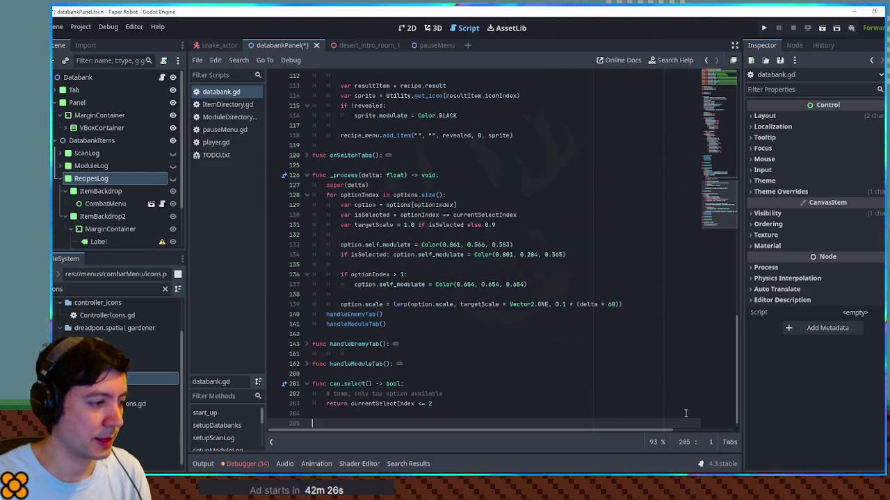
Write an isIndexSelectable(index) -> bool helper that returns index <= 2
text(func isIndexSelectable() -)
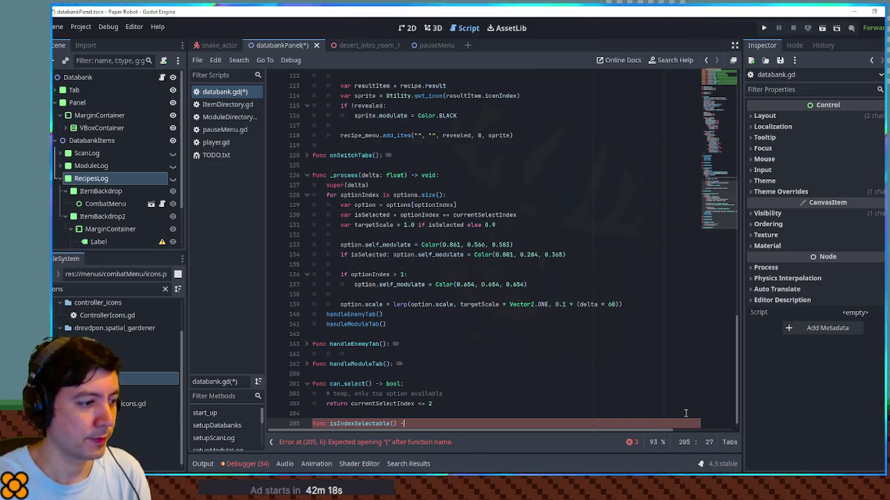
key(Return)
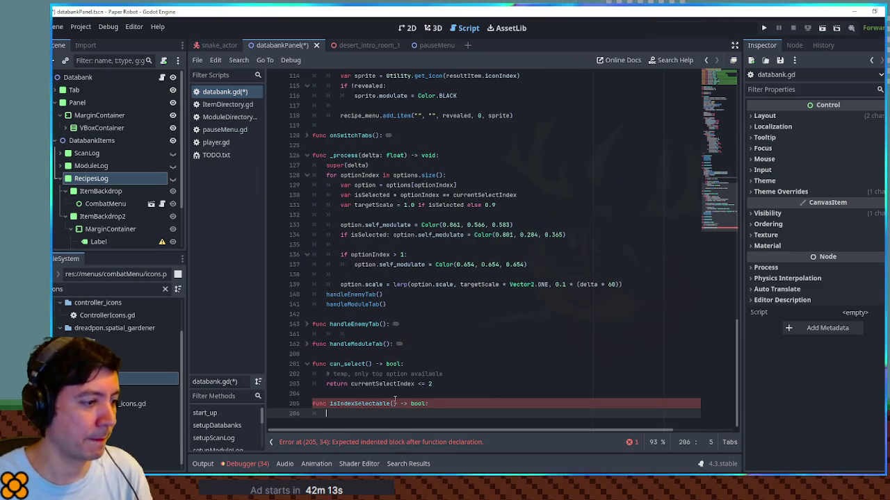
click(394, 403)
text(index)
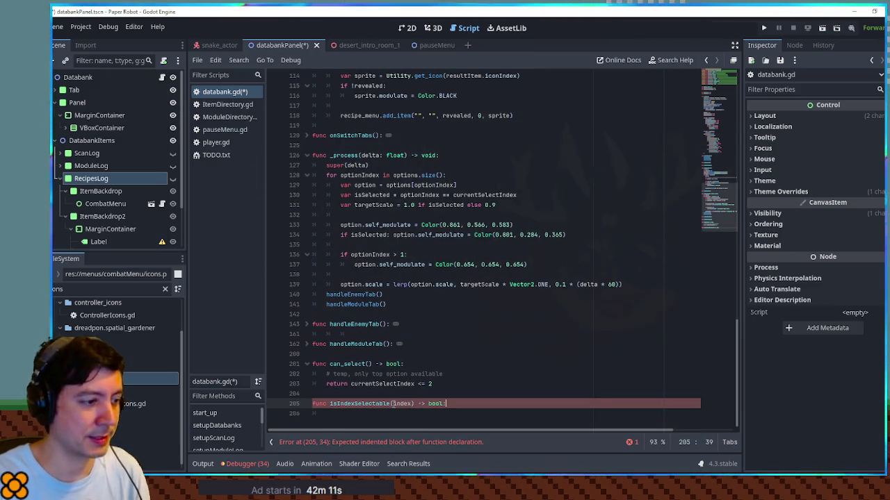
key(Down)
text(x <)
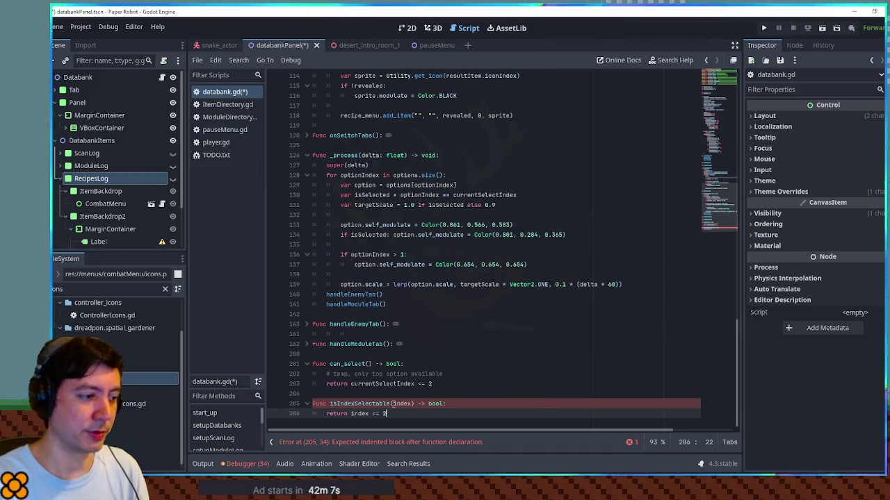
Make can_select return isIndexSelectable(currentSelectIndex) instead of the <= 2 comparison
double_click(371, 401)
key(ctrl+c)
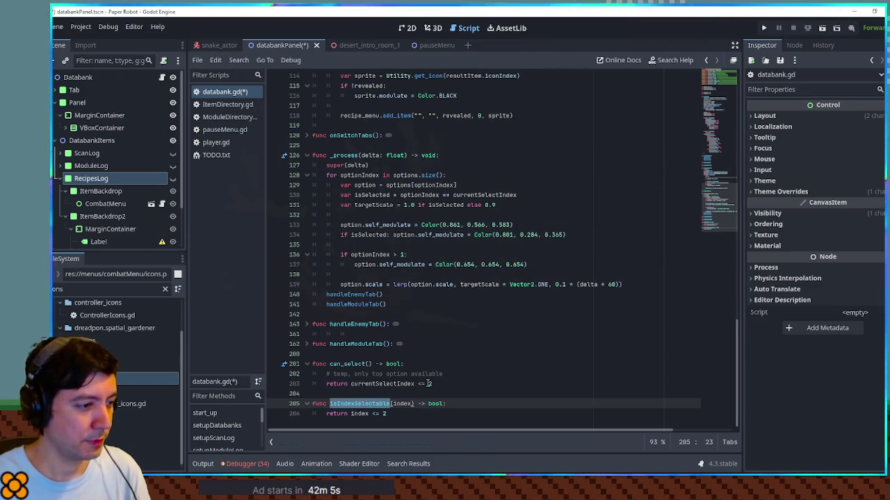
click(352, 383)
key(ctrl+v)
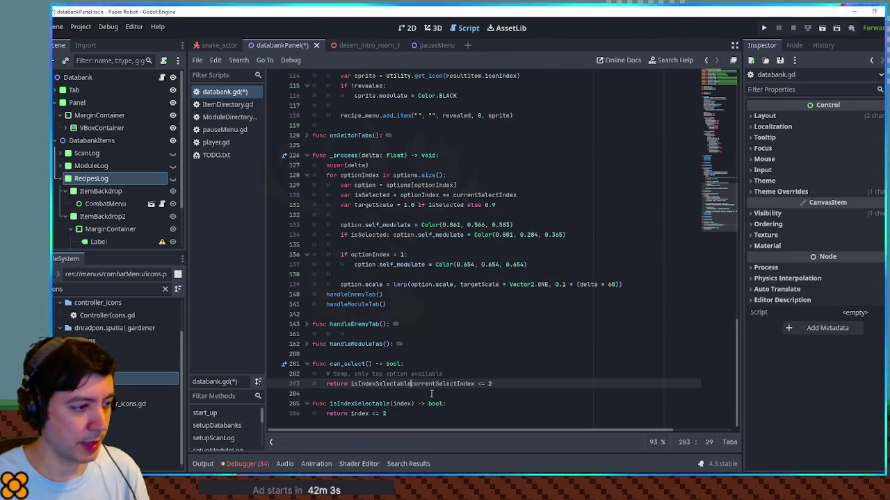
text(()
mouse_move(477, 384)
mouse_down()
mouse_move(502, 384)
mouse_move(350, 383)
mouse_up()
text())
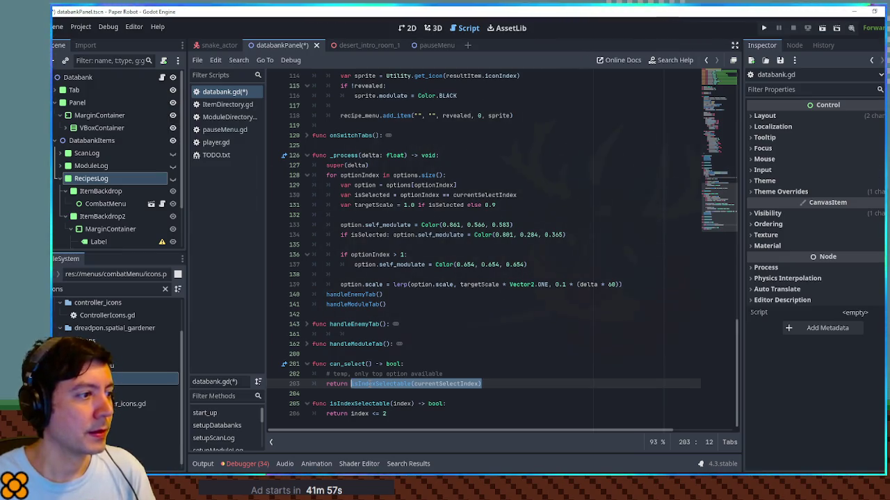
Replace the optionIndex > 1 grey-out check on line 136 with !isIndexSelectable(optionIndex) and save
key(ctrl+c)
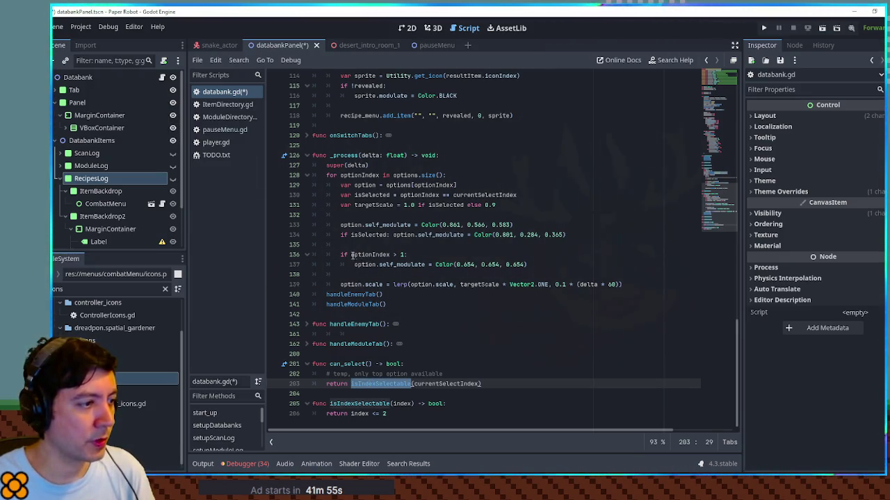
click(351, 255)
key(ctrl+v)
text(()
click(456, 255)
text())
key(Delete)
key(Delete)
key(Delete)
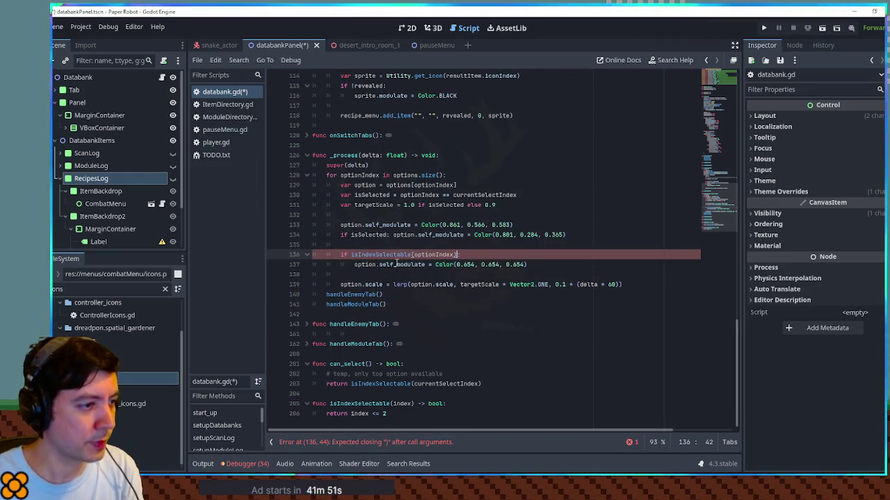
click(353, 255)
text(!)
key(Up)
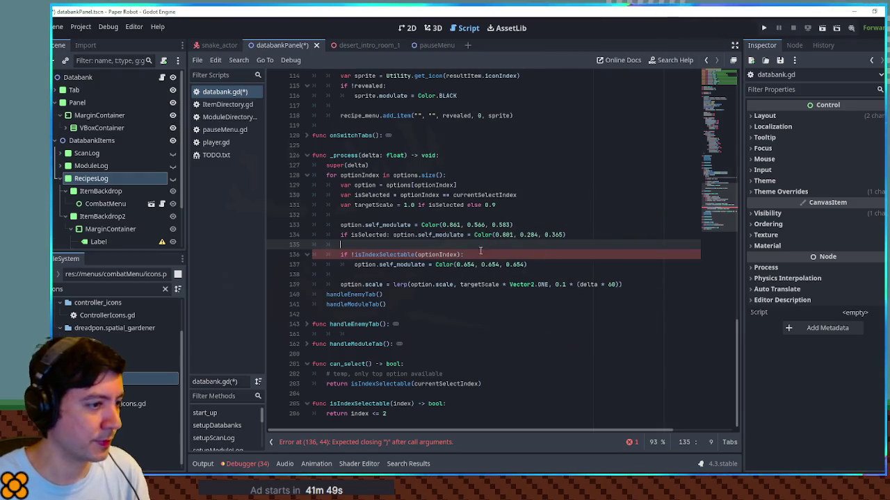
key(ctrl+s)
click(514, 205)
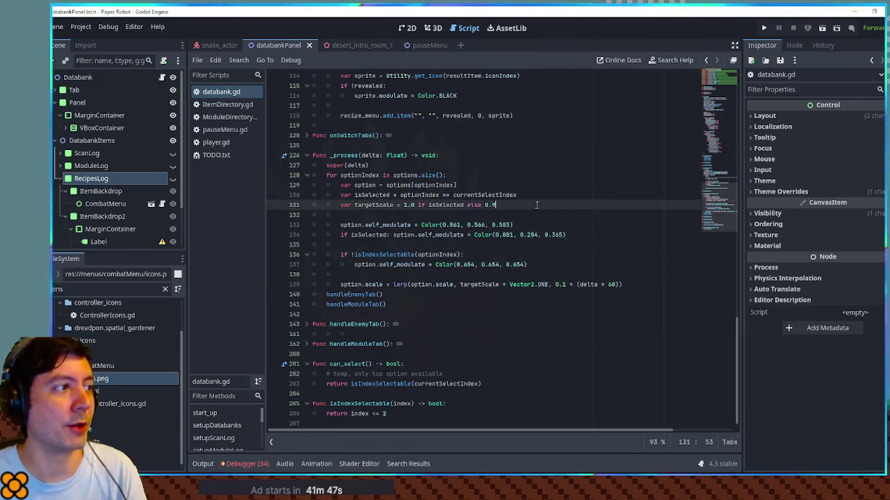
Paste a copy of the handleModuleTab function at line 200 below the tab handlers
click(358, 45)
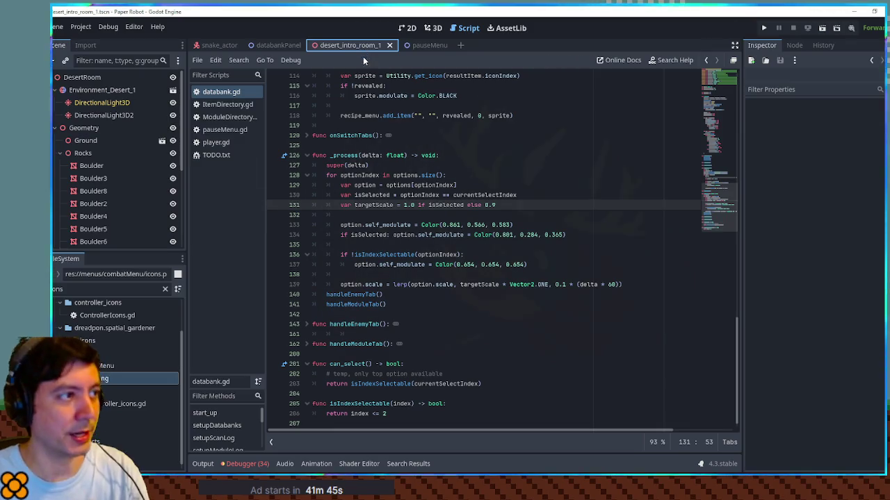
scroll(420, 196, up, 7)
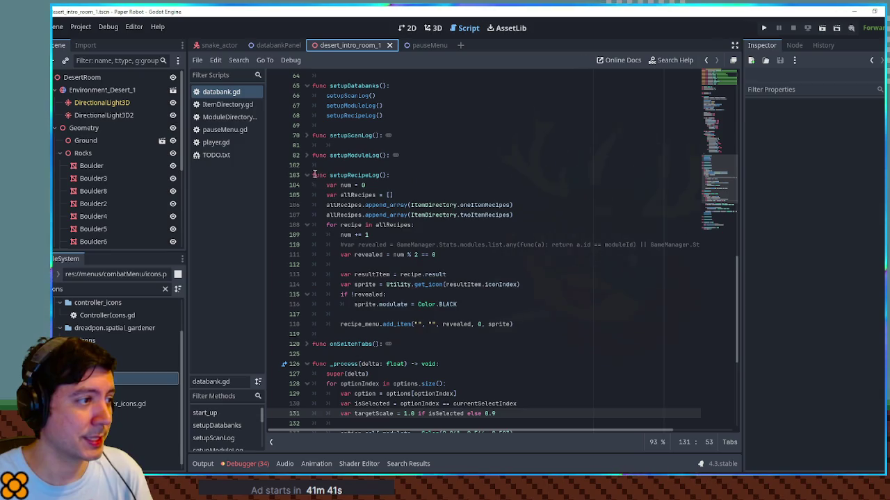
click(307, 175)
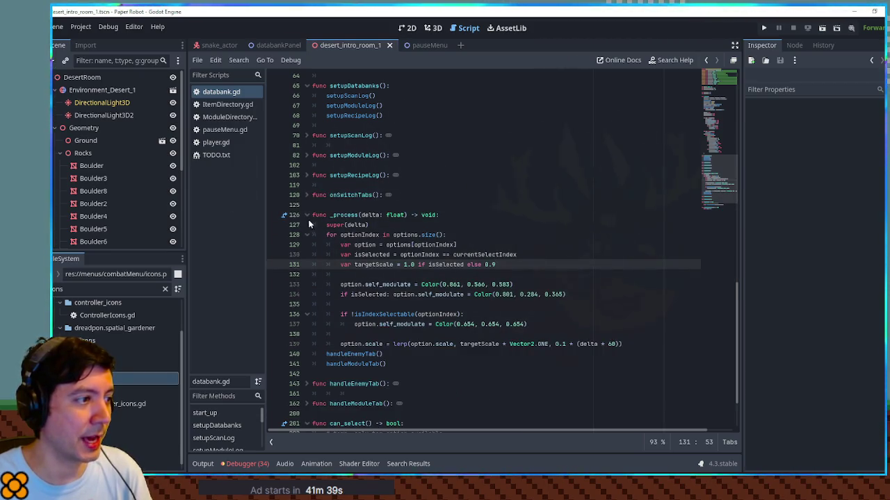
scroll(386, 334, down, 2)
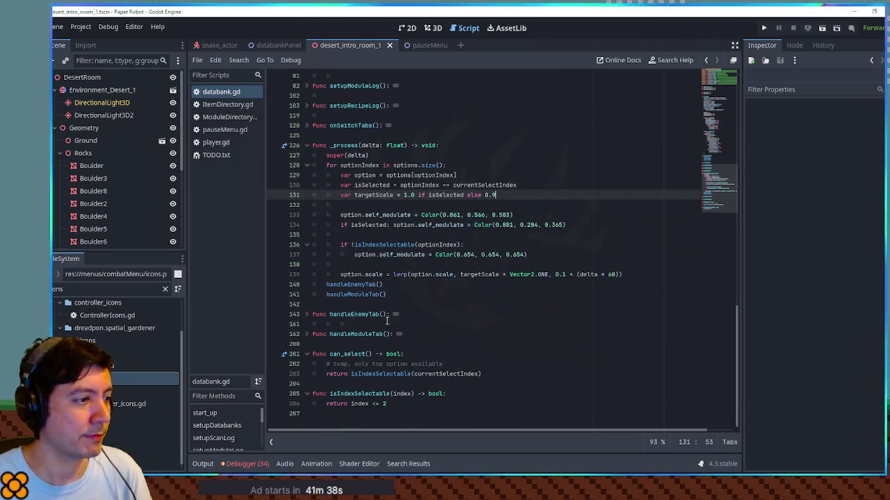
click(324, 342)
key(shift+Up)
key(ctrl+c)
click(326, 341)
key(ctrl+v)
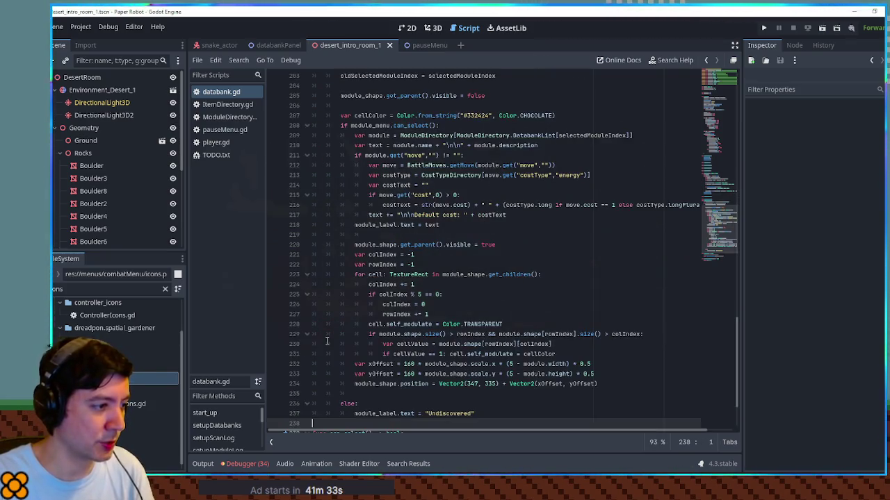
scroll(327, 341, up, 5)
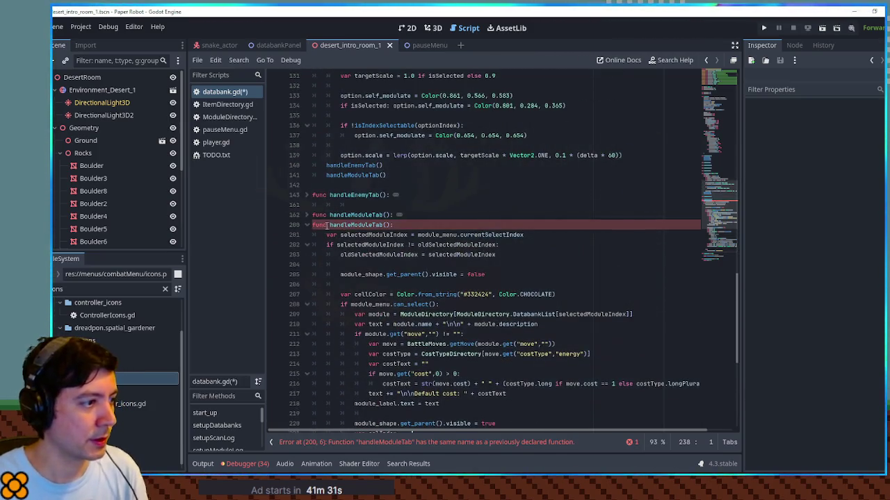
click(312, 224)
key(Return)
Rename the copy to handleRecipesTab and call handleRecipesTab() after handleModuleTab()
drag(380, 234, 355, 235)
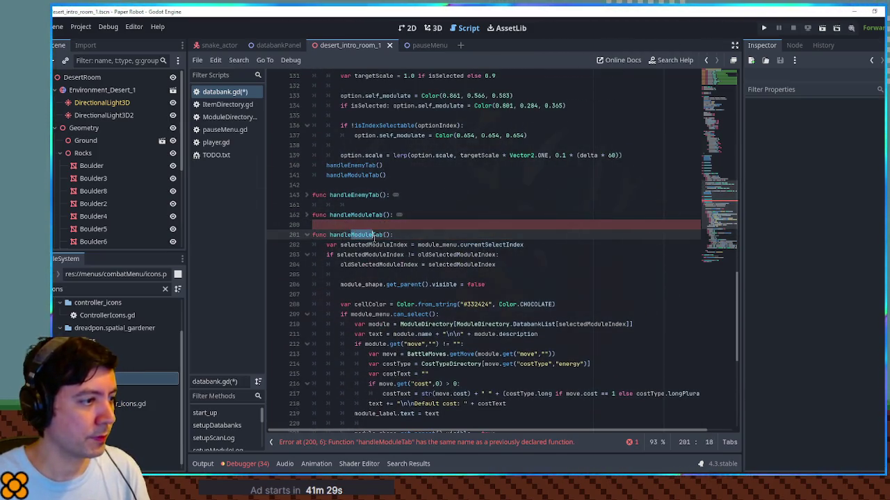
text(Recipe)
double_click(371, 235)
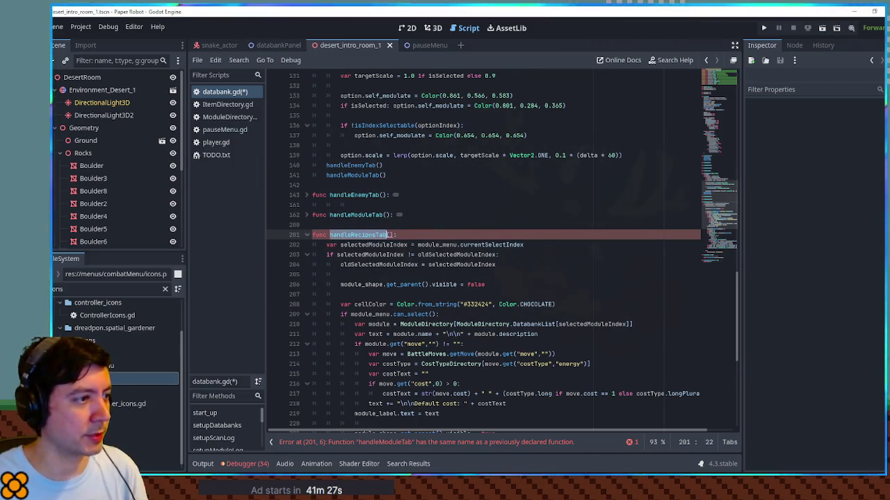
key(ctrl+c)
click(400, 176)
key(Return)
key(ctrl+v)
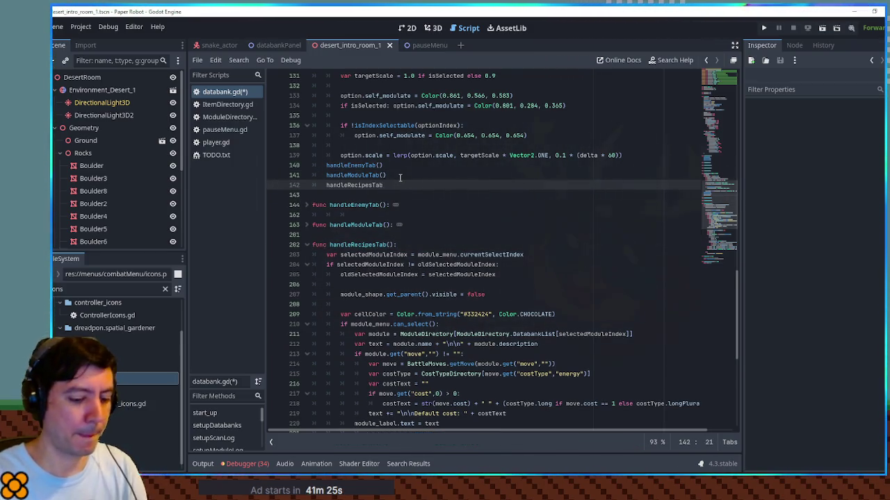
text(()
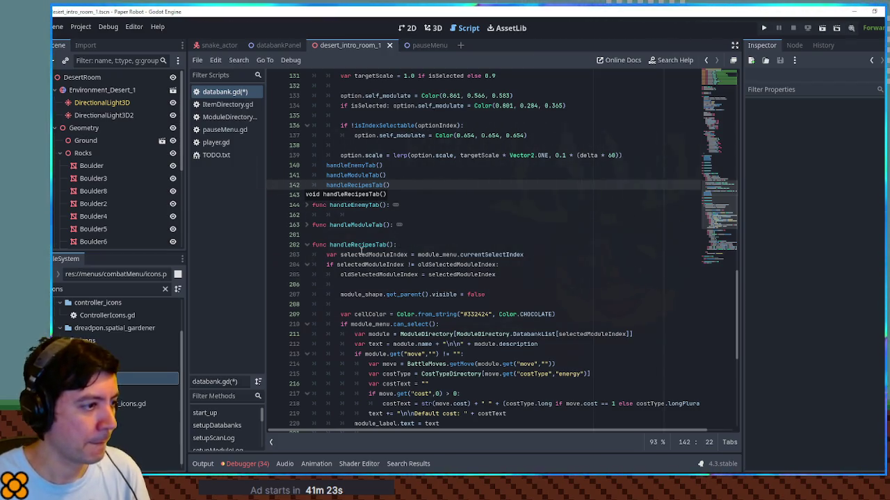
Duplicate the oldSelectedModuleIndex declaration and rename it oldSelectedRecipeIndex
double_click(362, 255)
drag(729, 199, 719, 96)
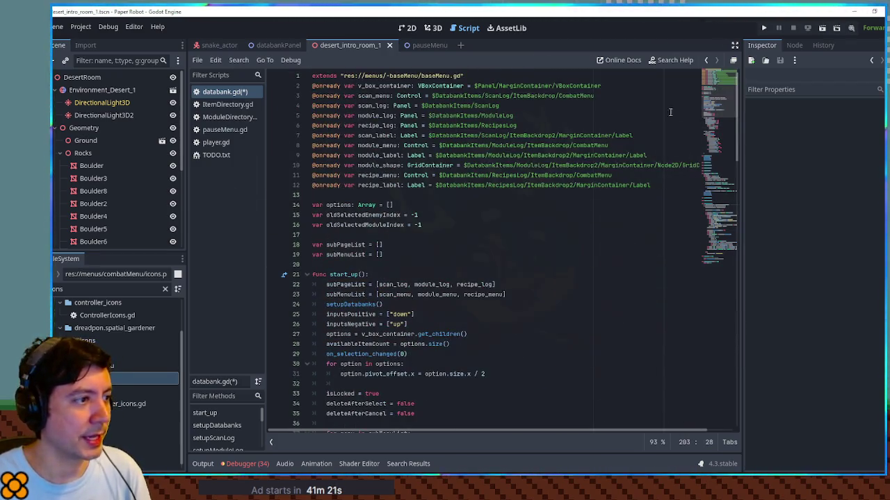
click(429, 223)
key(ctrl+shift+d)
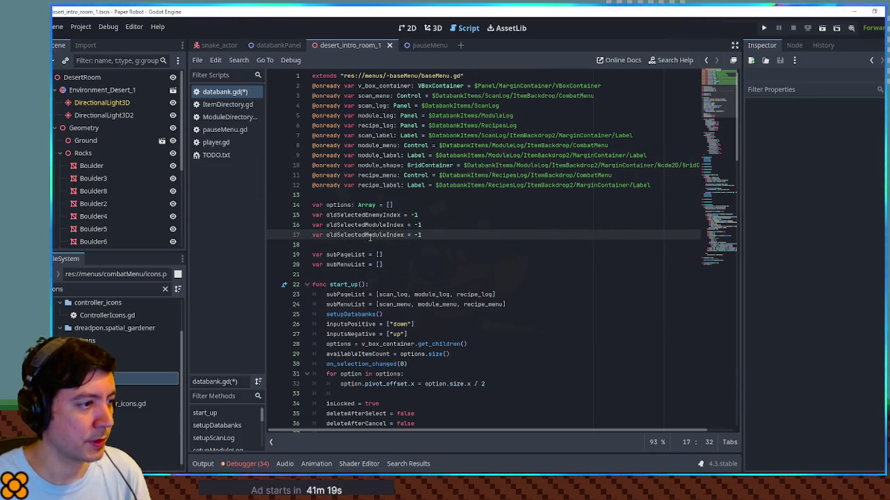
drag(366, 235, 387, 235)
text(Recipe)
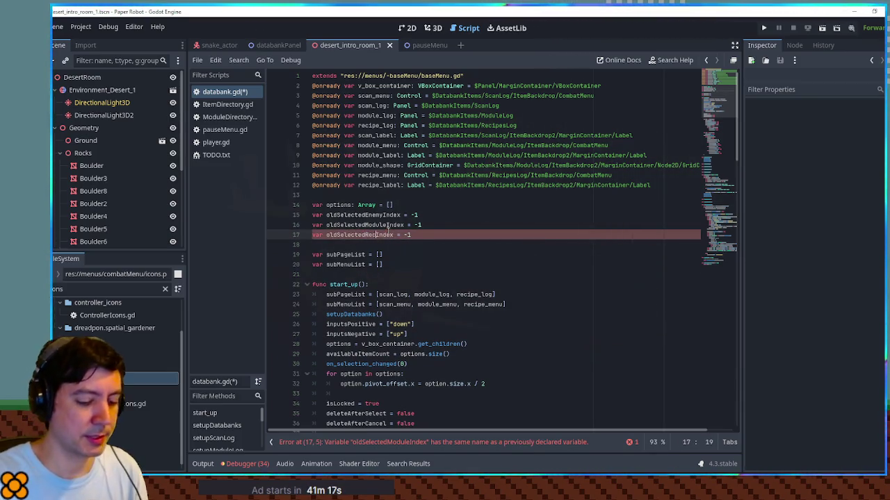
double_click(387, 234)
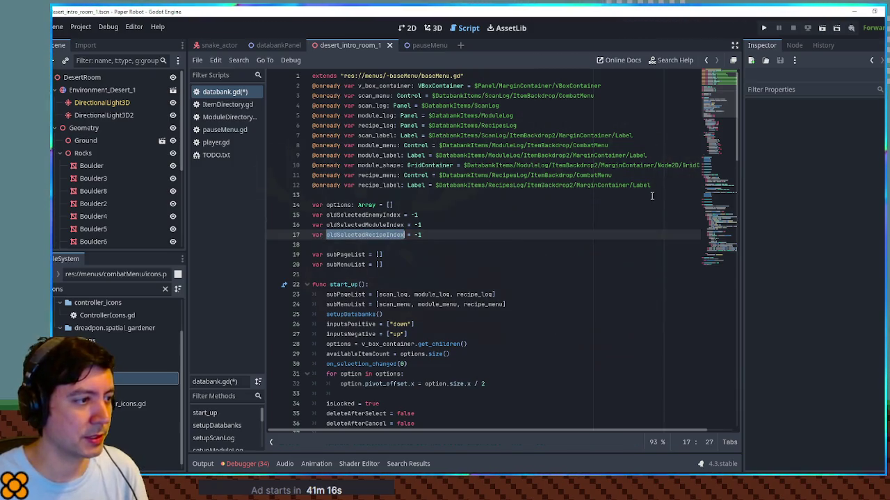
scroll(718, 103, down, 2)
drag(718, 103, 720, 209)
double_click(357, 204)
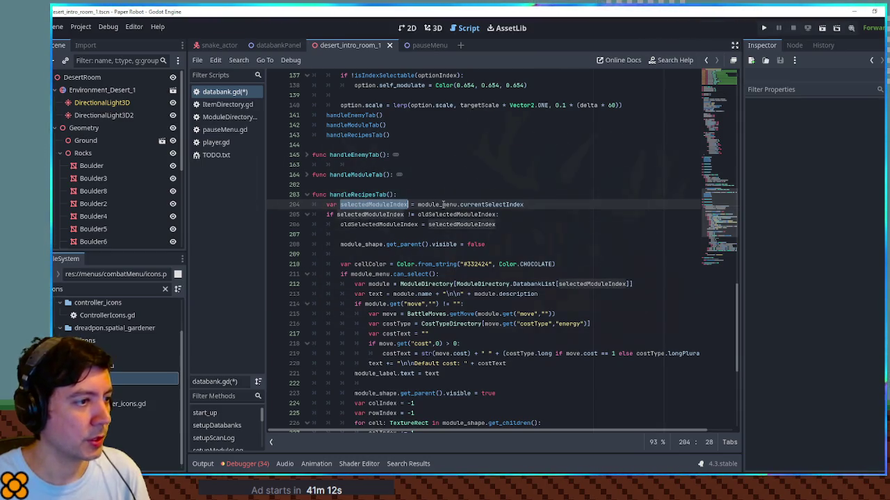
In handleRecipesTab, switch to oldSelectedRecipeIndex, selectedRecipeIndex and recipe_menu
double_click(374, 224)
key(ctrl+d)
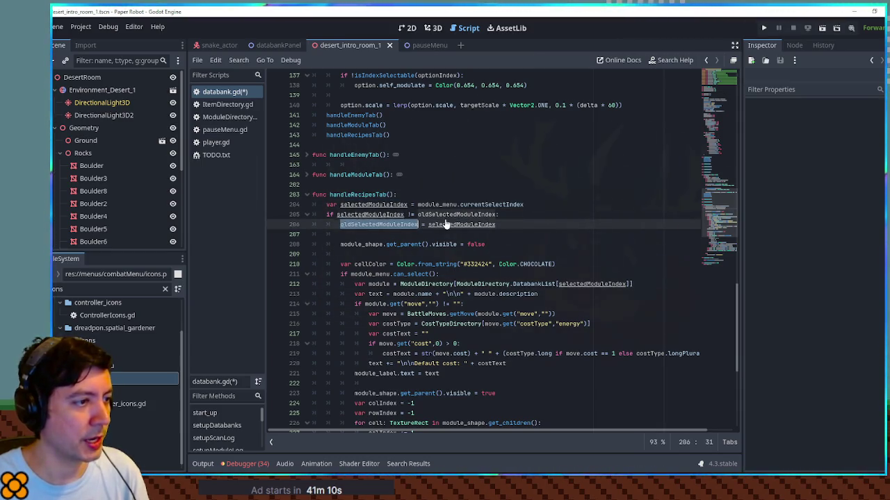
text(oldSelectedRecipeIndex)
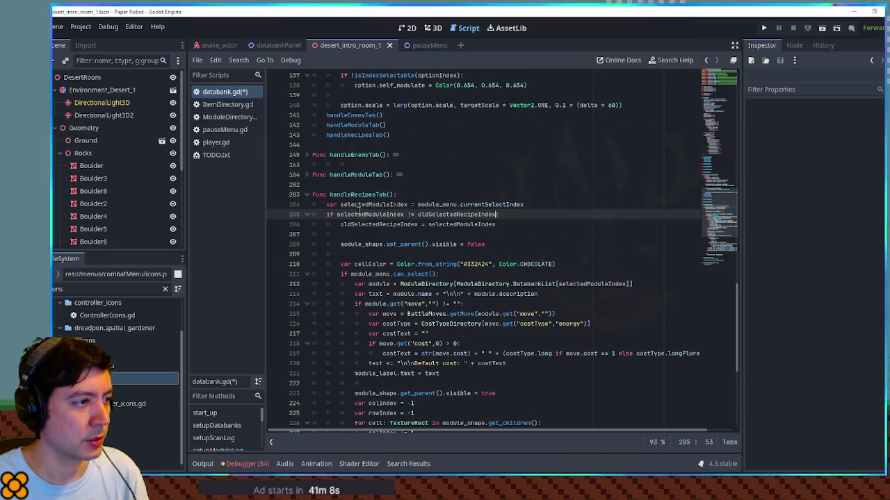
drag(368, 205, 388, 204)
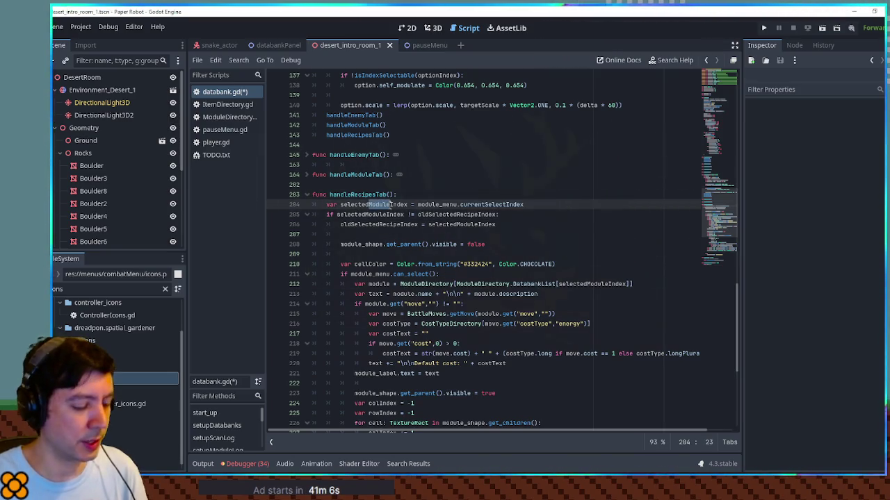
text(Recipe)
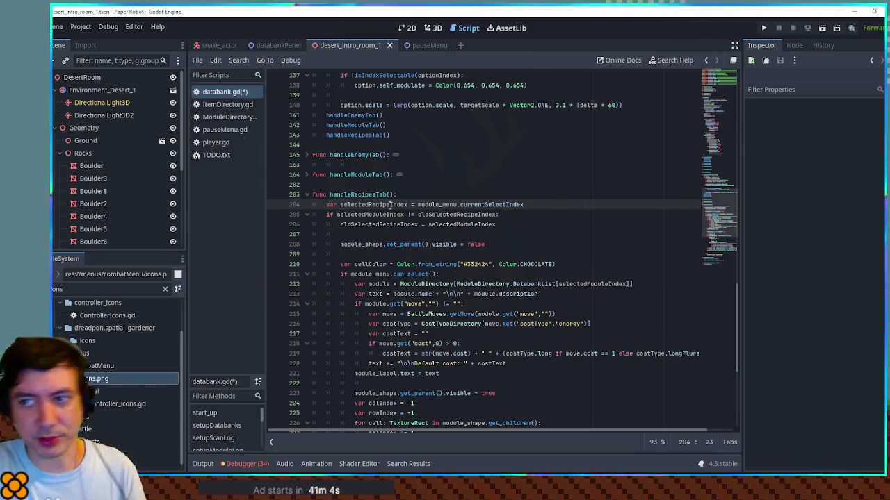
double_click(389, 204)
drag(438, 204, 417, 205)
text(recipe)
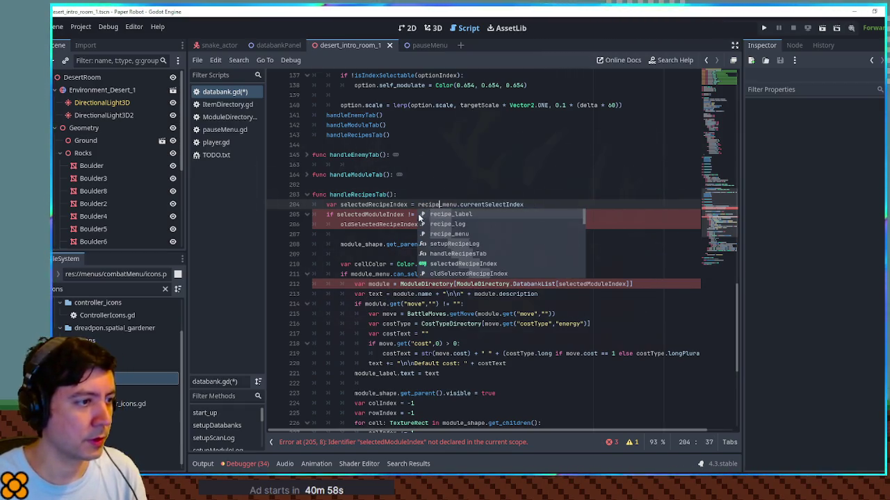
key(Escape)
double_click(374, 205)
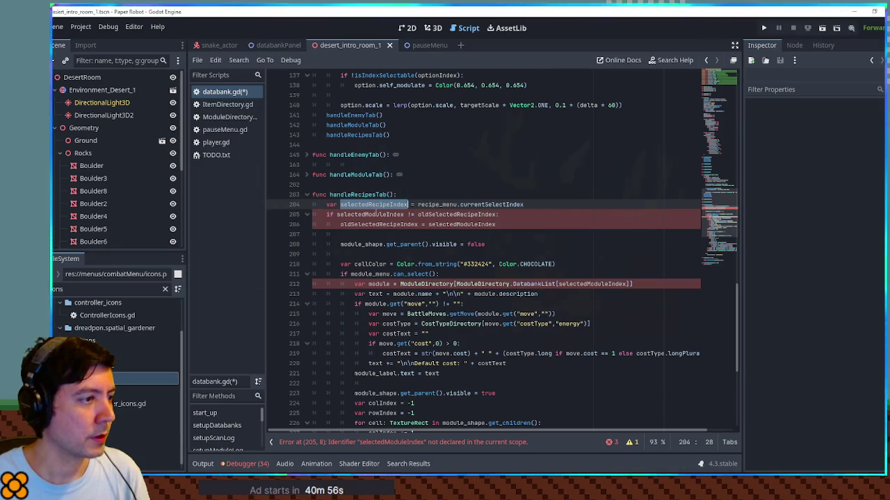
double_click(370, 214)
key(ctrl+v)
double_click(460, 225)
key(ctrl+v)
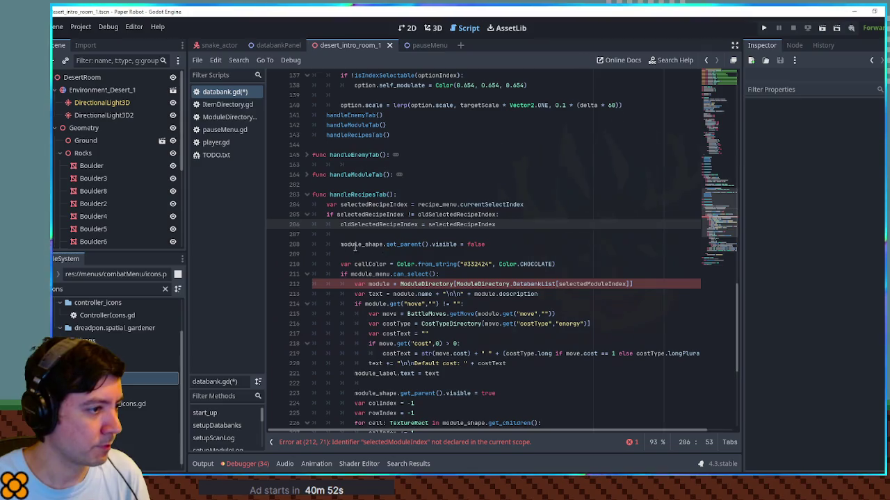
Delete the module_shape hiding, cellColor and cell-colouring lines; check recipe_menu.can_select() instead
click(345, 245)
key(ctrl+shift+k)
key(ctrl+shift+k)
key(ctrl+shift+k)
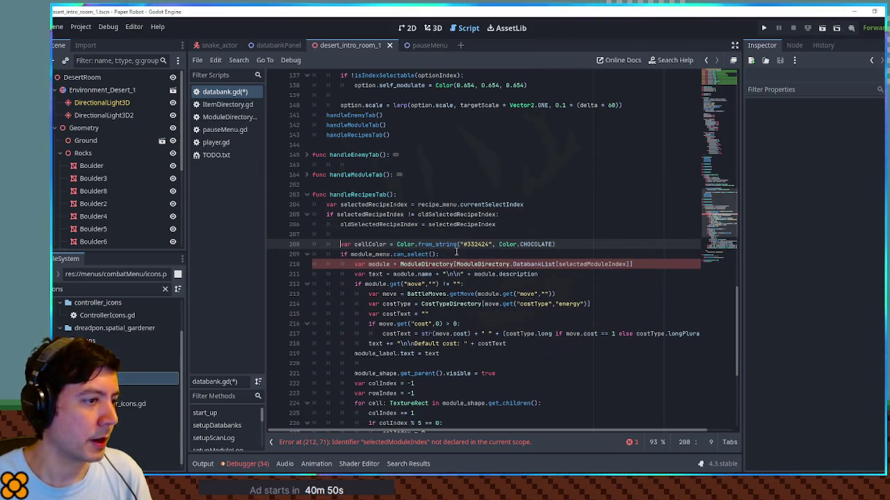
drag(350, 244, 373, 244)
text(recipe)
key(End)
scroll(474, 221, down, 3)
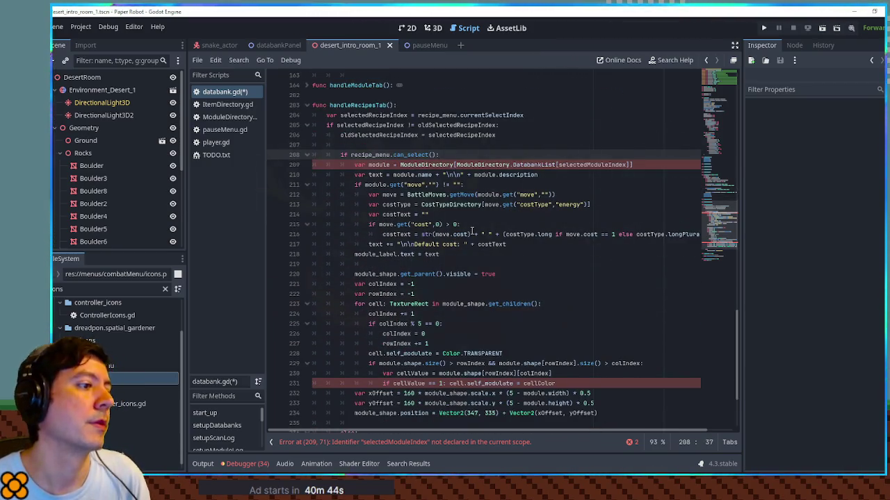
scroll(472, 231, down, 2)
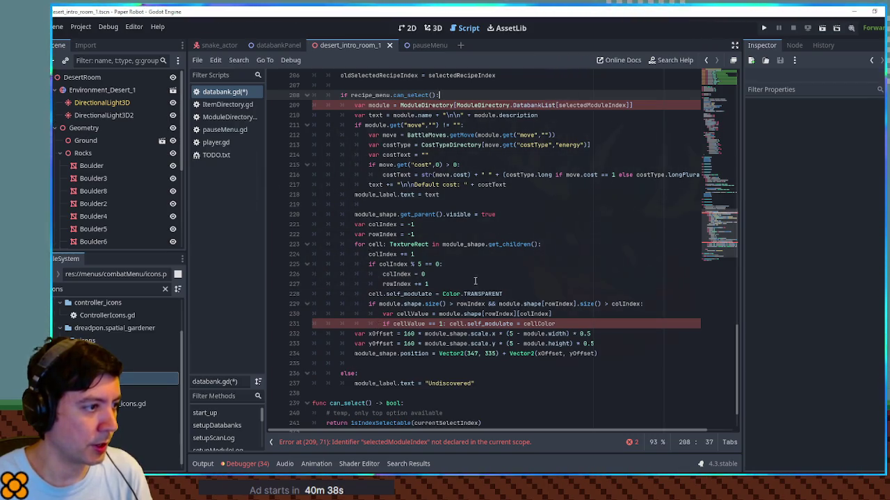
drag(570, 322, 556, 205)
key(BackSpace)
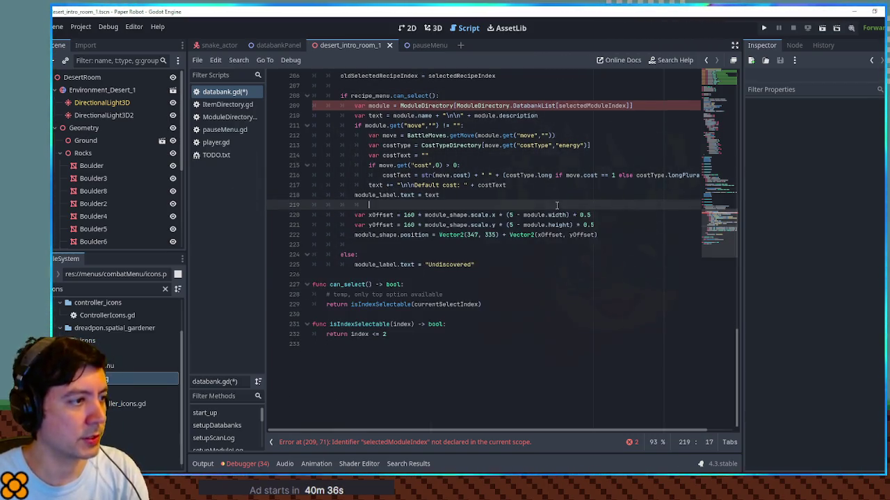
Remove the offset and position lines, rename module to resultItem, and add blank lines below can_select
drag(597, 230, 606, 200)
key(BackSpace)
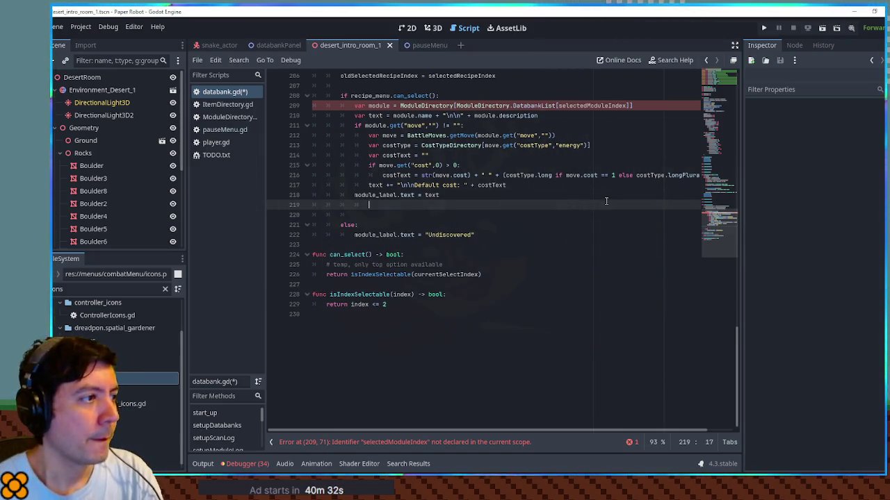
click(645, 106)
click(611, 96)
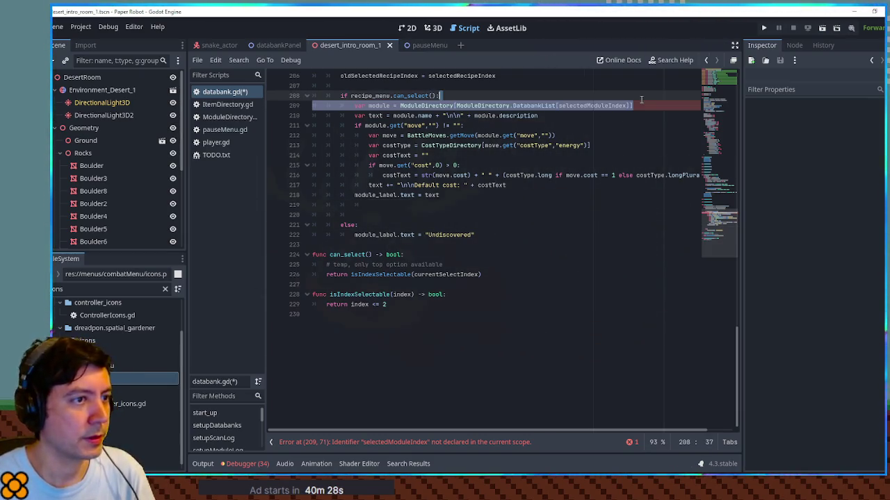
scroll(602, 130, up, 5)
scroll(601, 130, down, 2)
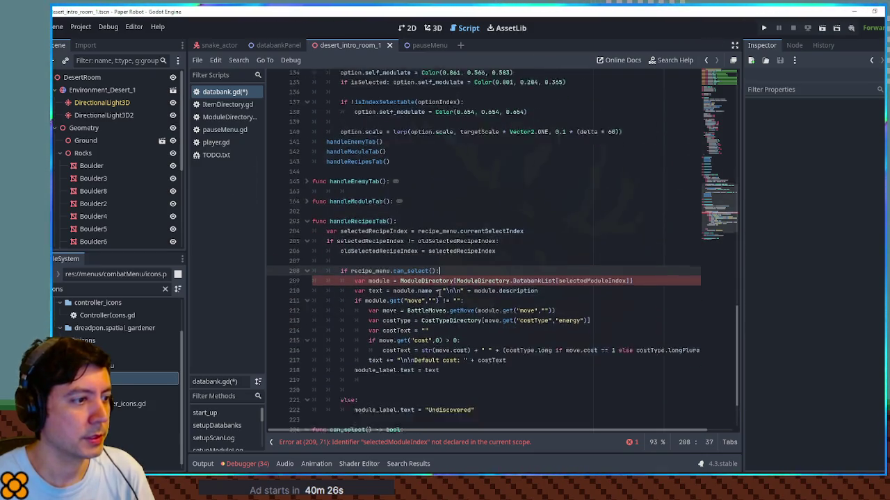
double_click(379, 205)
text(resultItem)
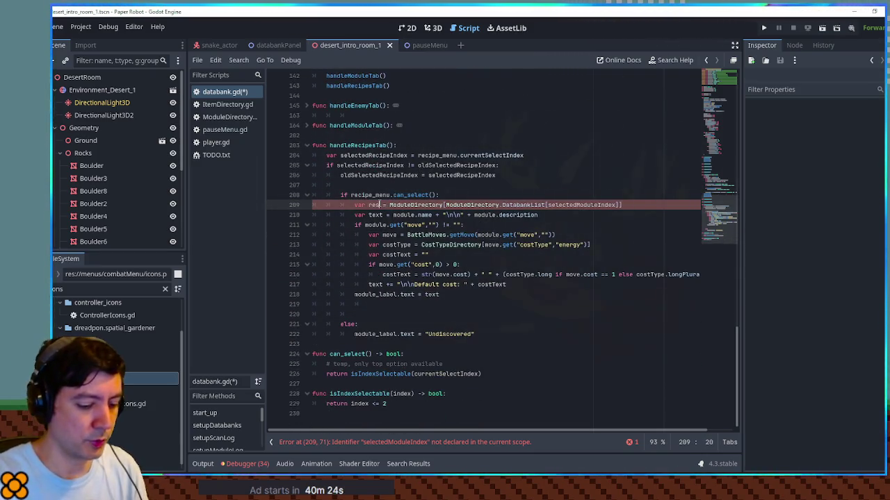
key(Up)
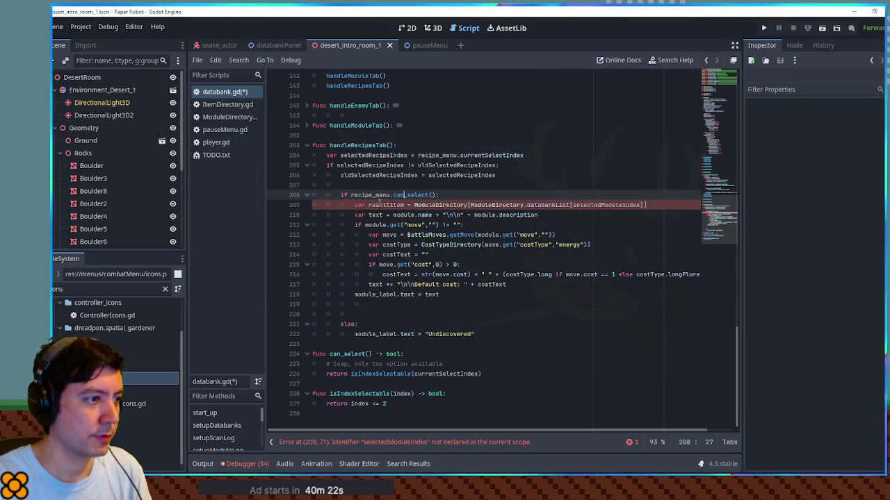
key(Return)
key(Return)
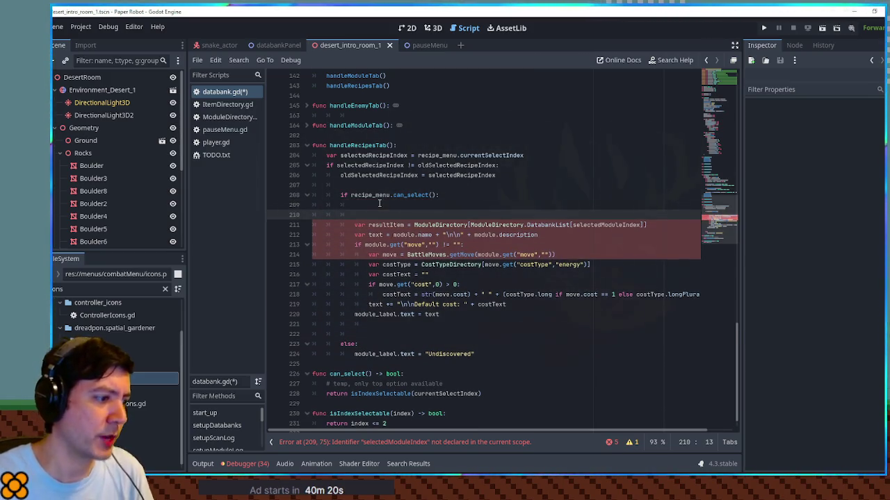
Fold _process and look over setupRecipeLog's allRecipes list-building lines
scroll(379, 203, up, 5)
click(307, 75)
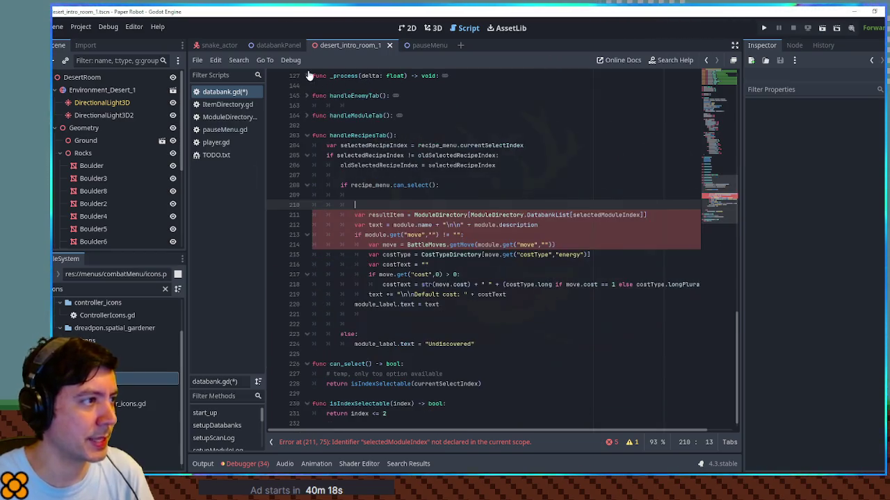
scroll(375, 163, up, 5)
click(307, 186)
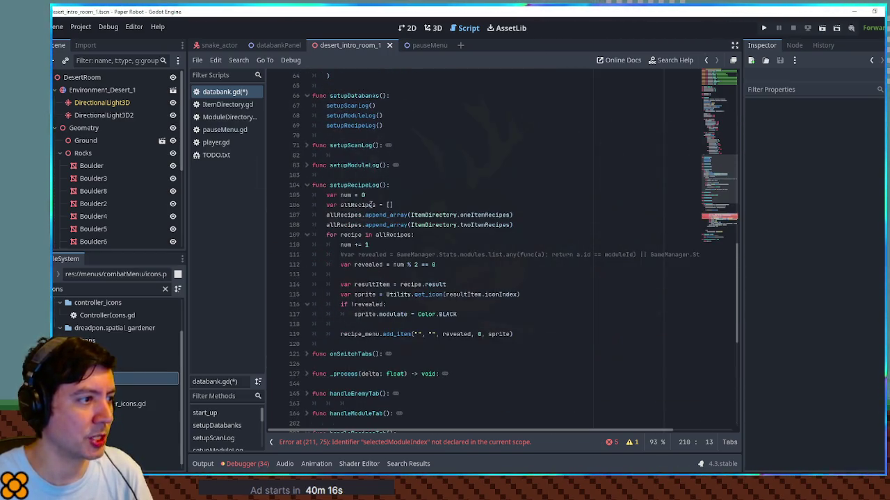
drag(524, 226, 522, 196)
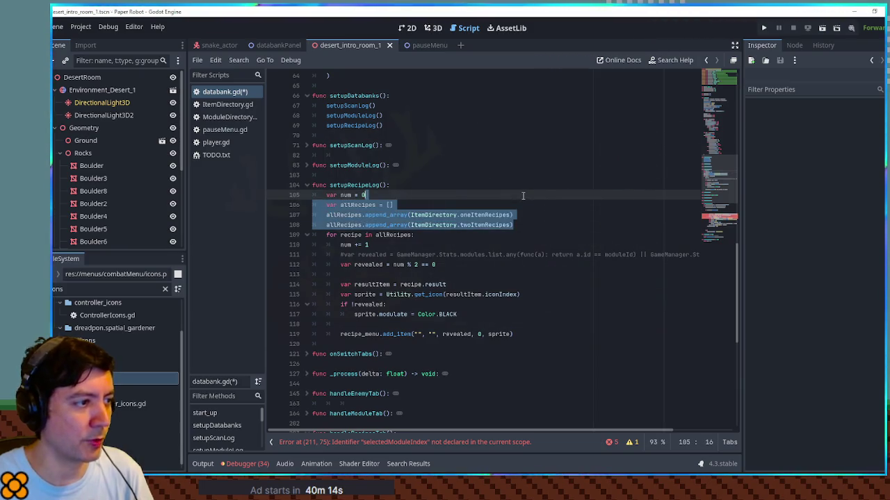
click(306, 185)
Expand setupRecipeLog again and put the caret on the line just above it
scroll(374, 265, down, 3)
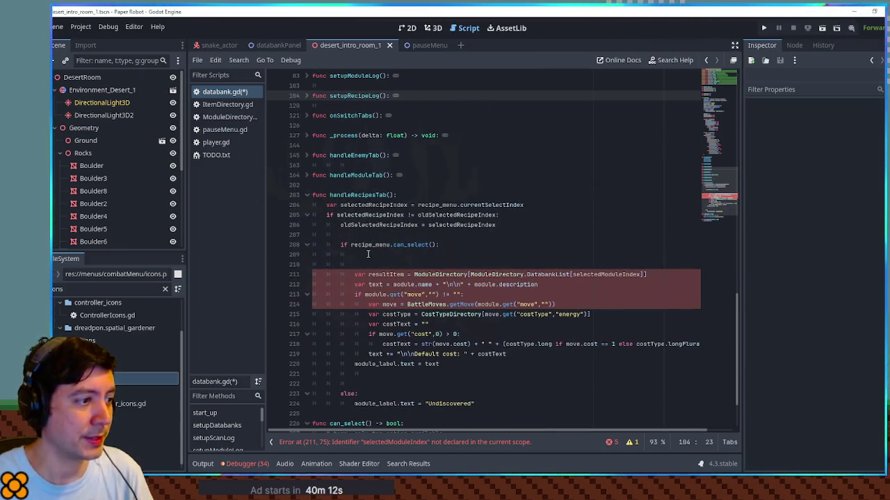
click(369, 254)
scroll(378, 256, up, 3)
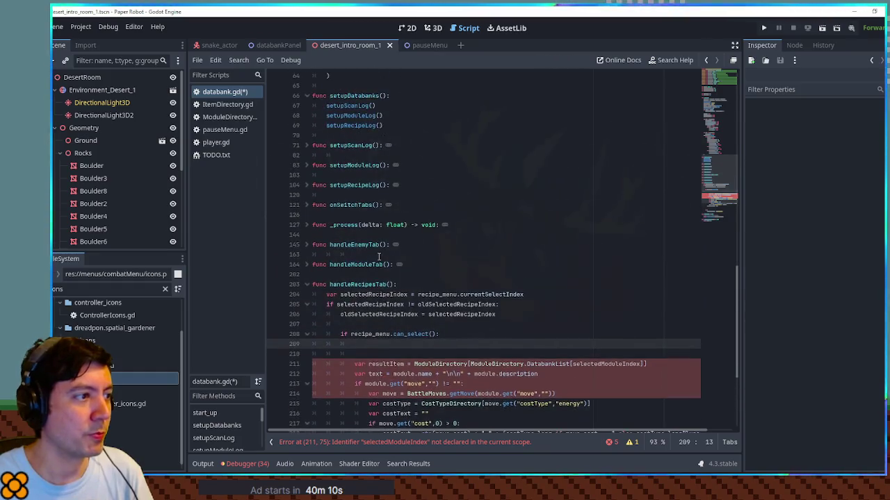
scroll(378, 257, down, 2)
click(388, 193)
scroll(402, 238, up, 4)
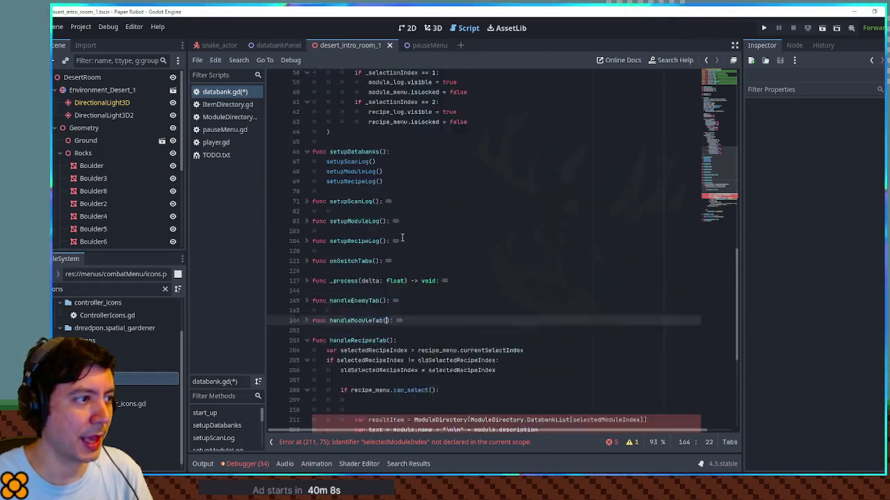
scroll(400, 237, up, 1)
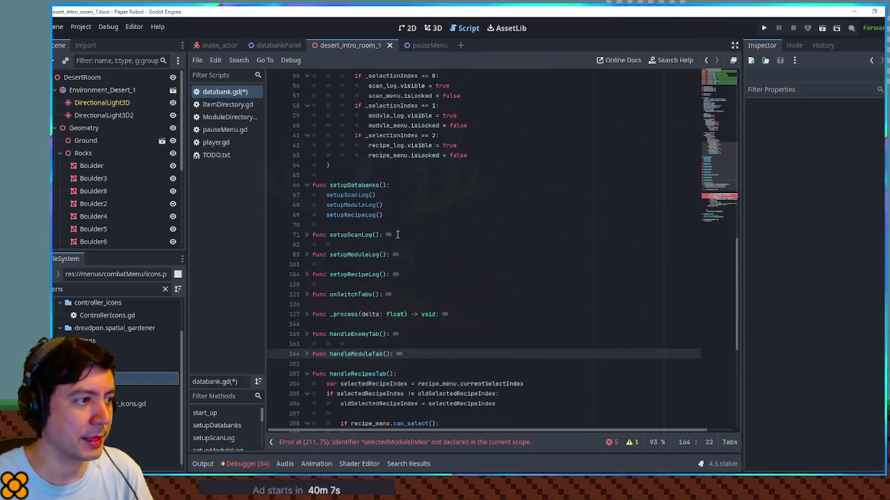
click(307, 274)
click(365, 265)
Define getAllRecipes() above setupRecipeLog with the copied append_array lines, returning allRecipes
key(Return)
text(func getAllRe)
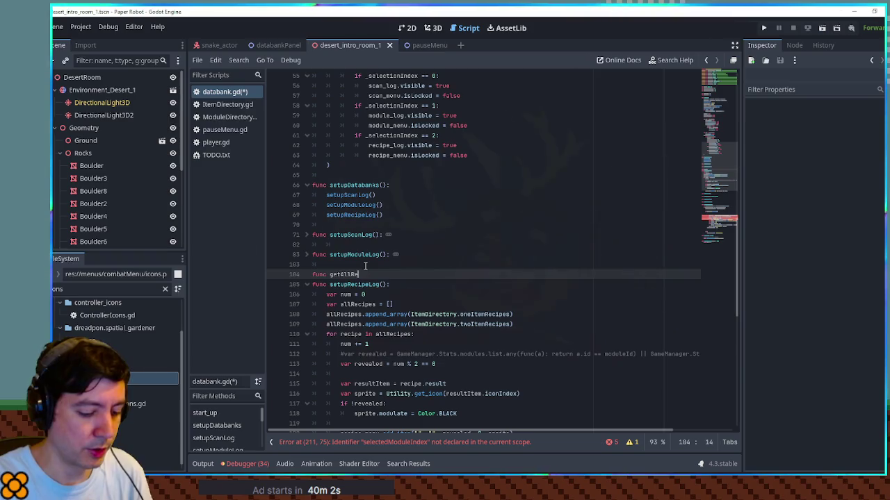
text(cipes():)
key(Return)
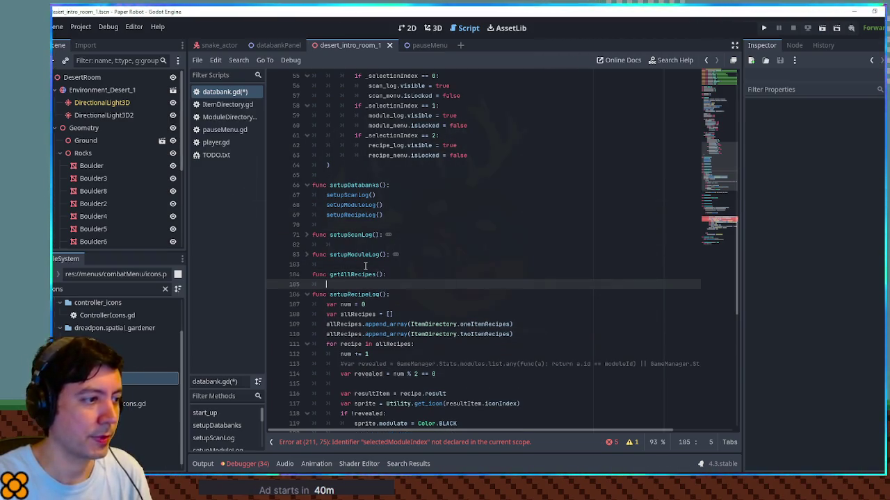
drag(326, 314, 512, 334)
key(ctrl+c)
click(326, 284)
key(ctrl+v)
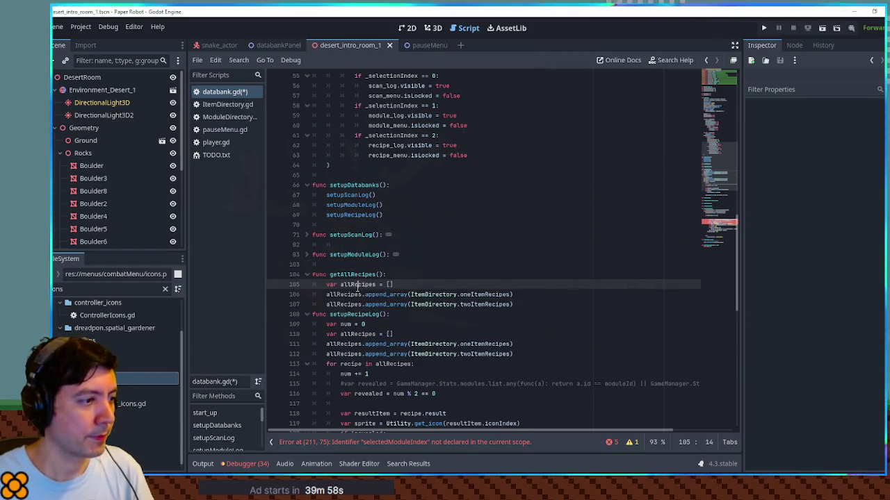
click(518, 307)
key(Return)
text(return allRecipes)
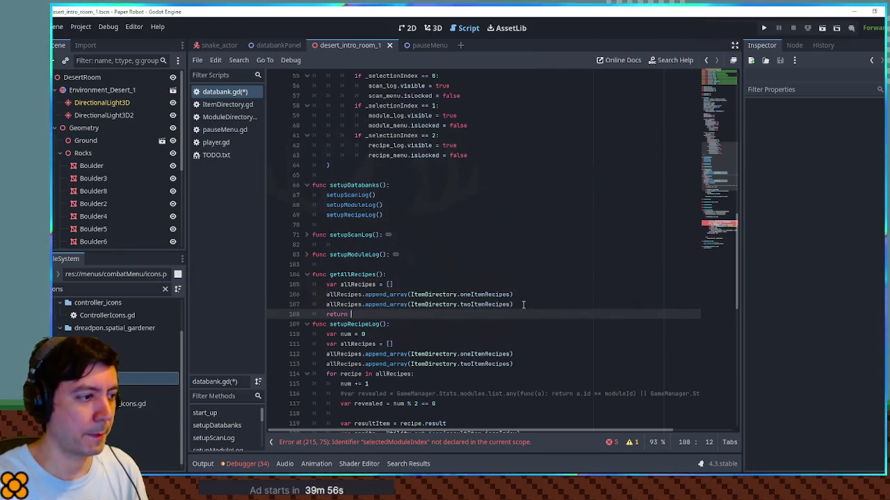
key(Escape)
key(Return)
Replace the recipe-gathering code in setupRecipeLog and handleRecipesTab with getAllRecipes() calls
drag(329, 275, 385, 274)
scroll(372, 355, down, 4)
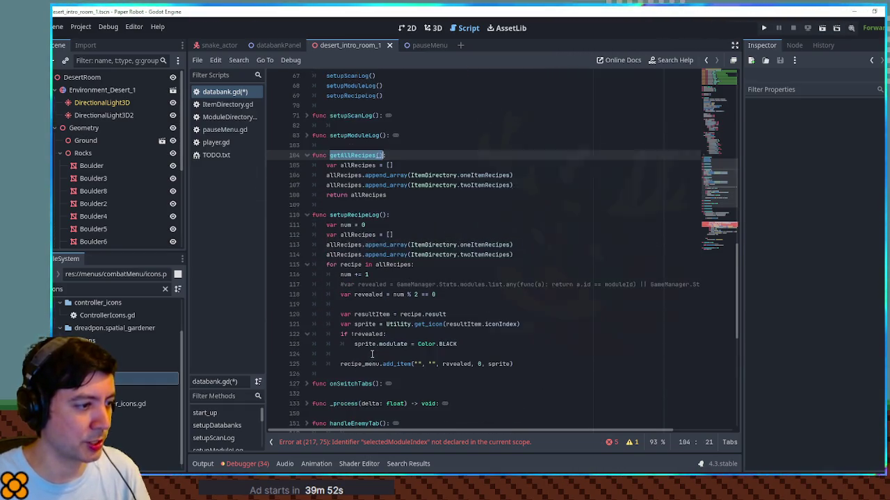
drag(385, 235, 513, 255)
key(ctrl+v)
click(452, 226)
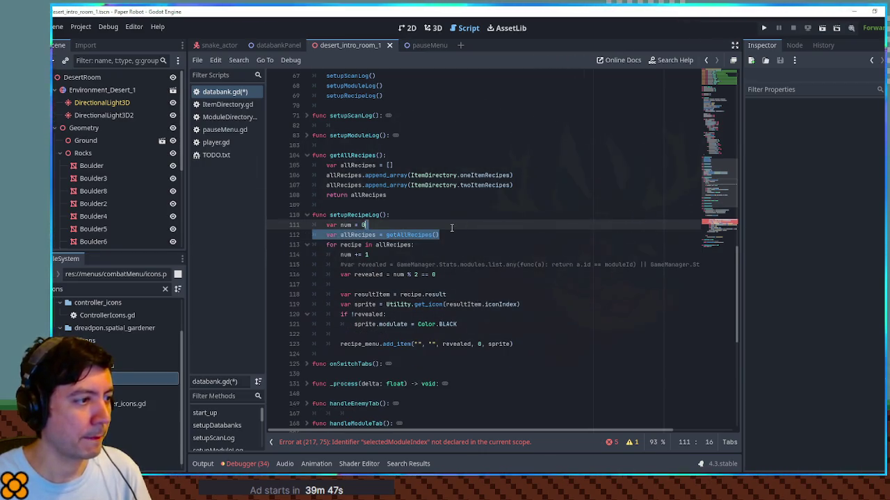
scroll(455, 264, down, 8)
click(375, 234)
key(ctrl+v)
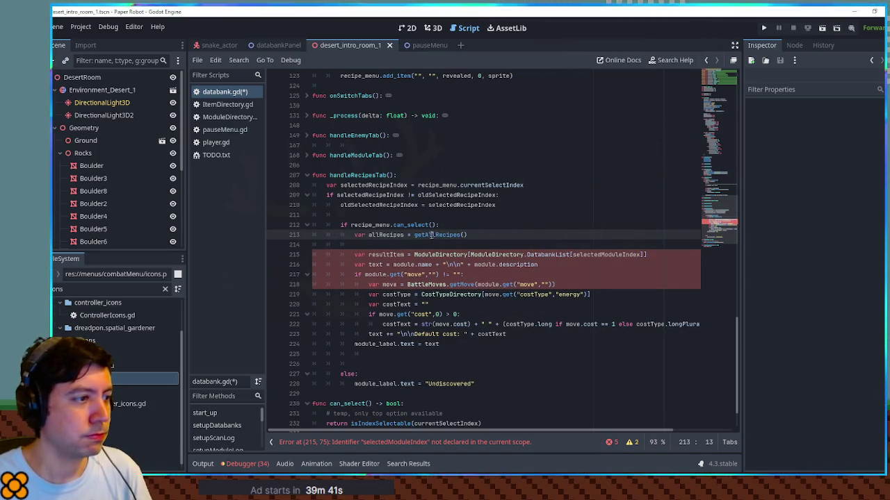
click(387, 244)
key(ctrl+shift+k)
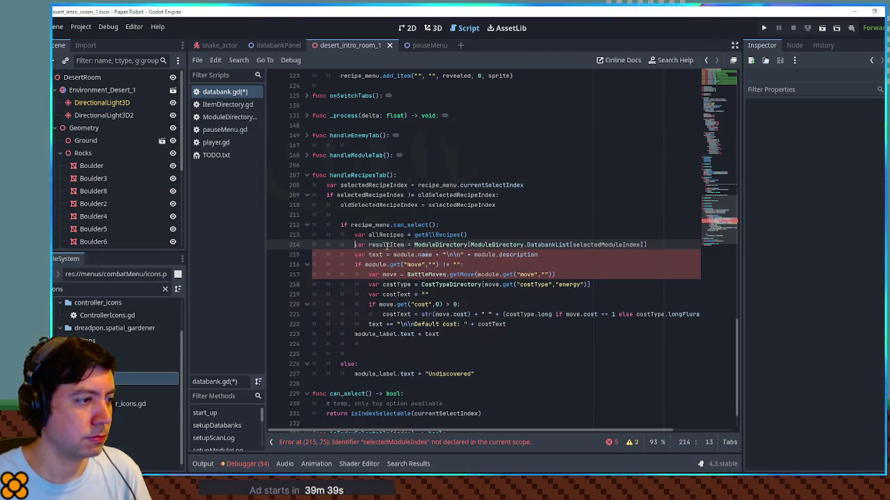
double_click(387, 245)
Change line 214 to var recipe = allRecipes[selectedRecipeIndex]
text(res)
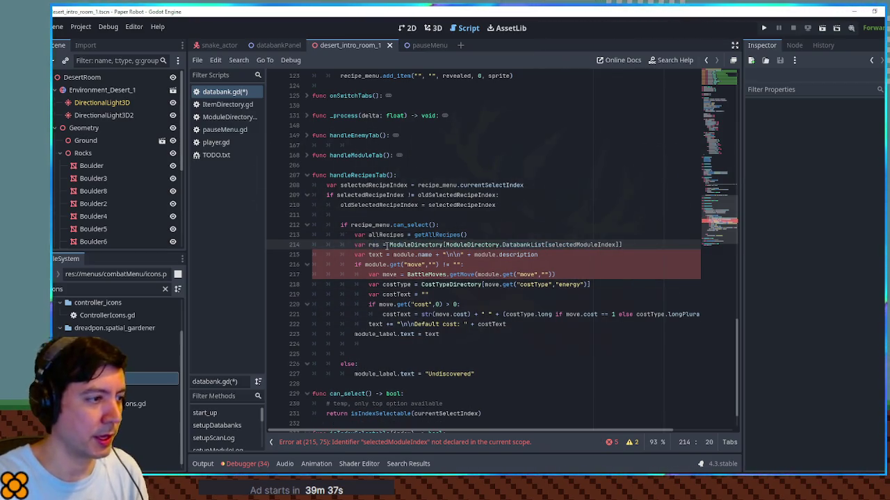
key(BackSpace)
text(cipe)
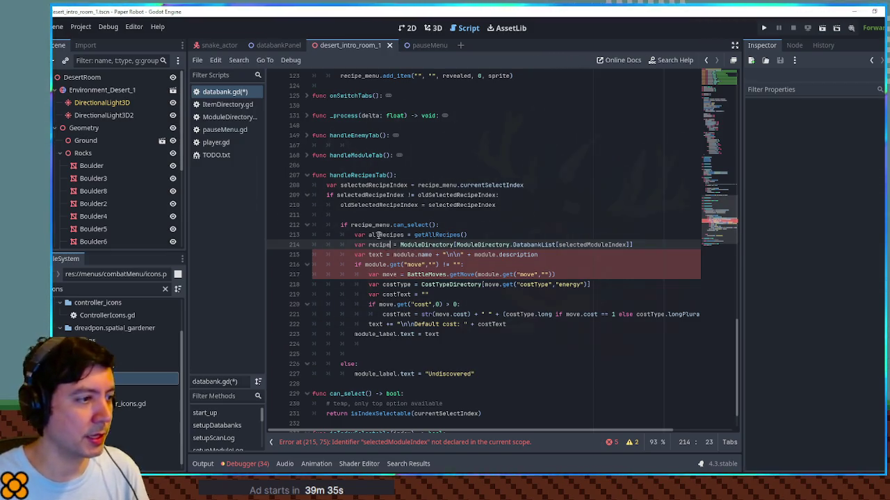
drag(400, 244, 556, 244)
text(allRecipes)
double_click(368, 195)
key(ctrl+c)
double_click(486, 245)
key(ctrl+v)
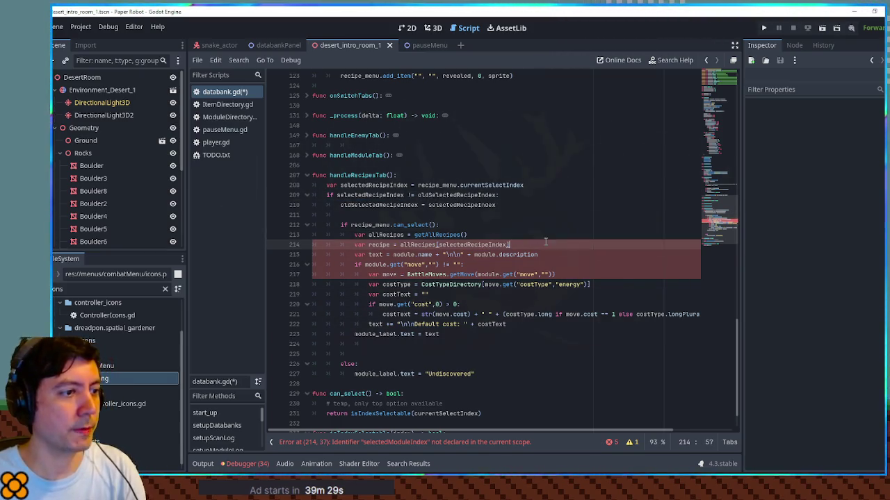
Add var resultItem = recipe.result below it and search the script for 'result'
key(Return)
key(Return)
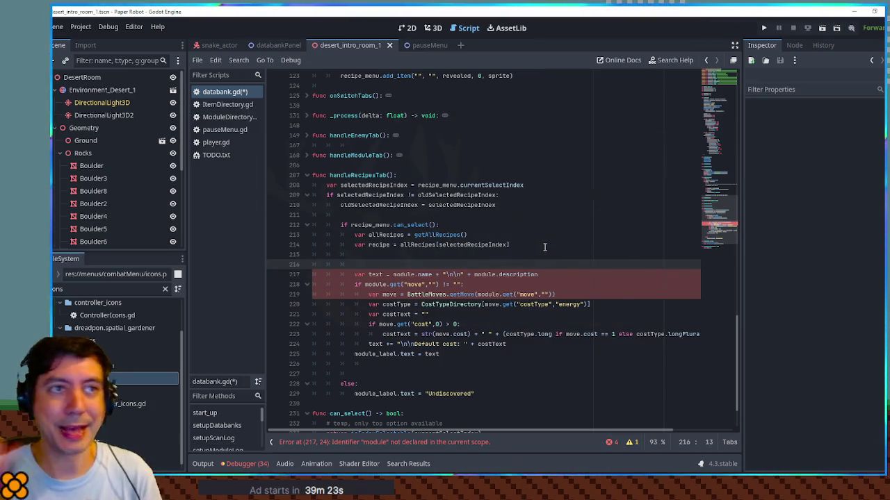
click(479, 254)
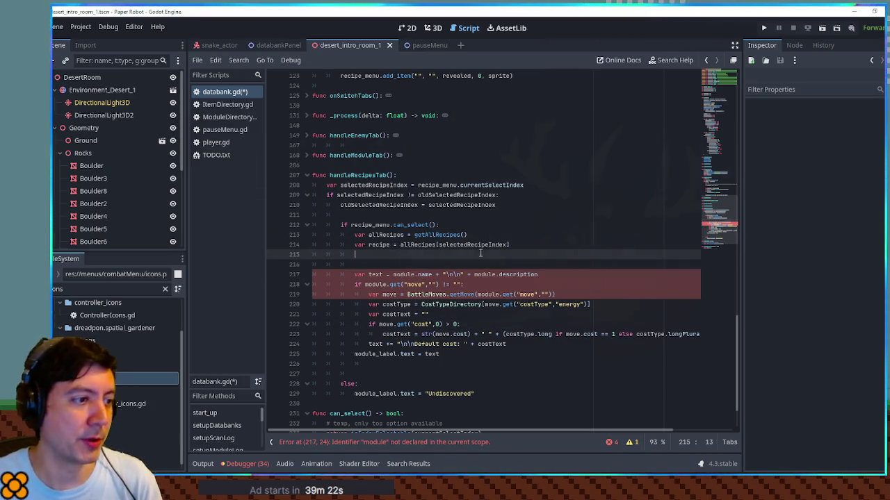
double_click(386, 245)
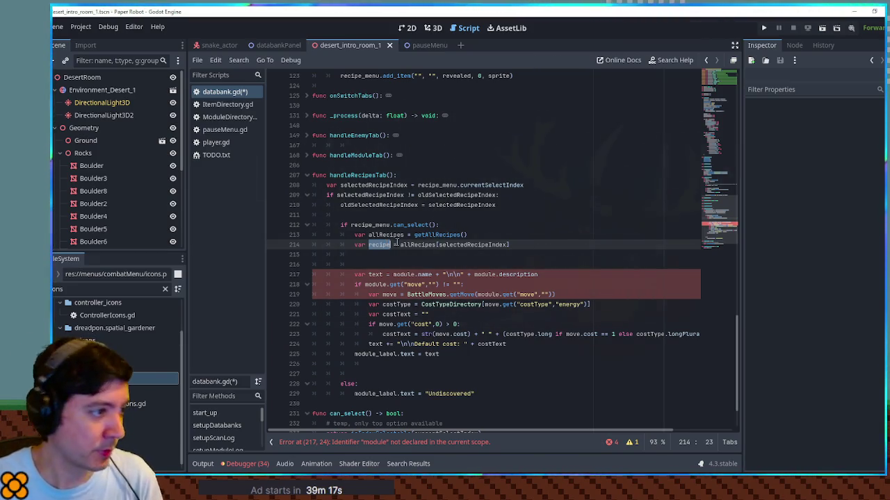
click(381, 256)
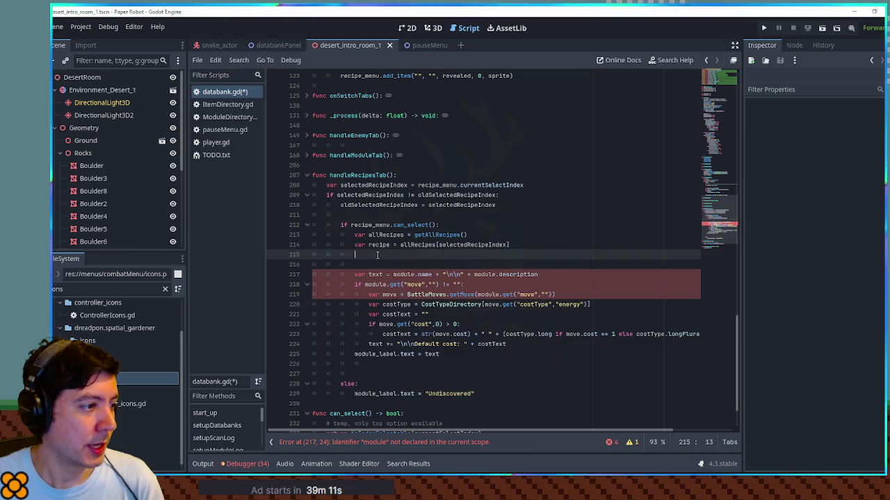
text(varecip)
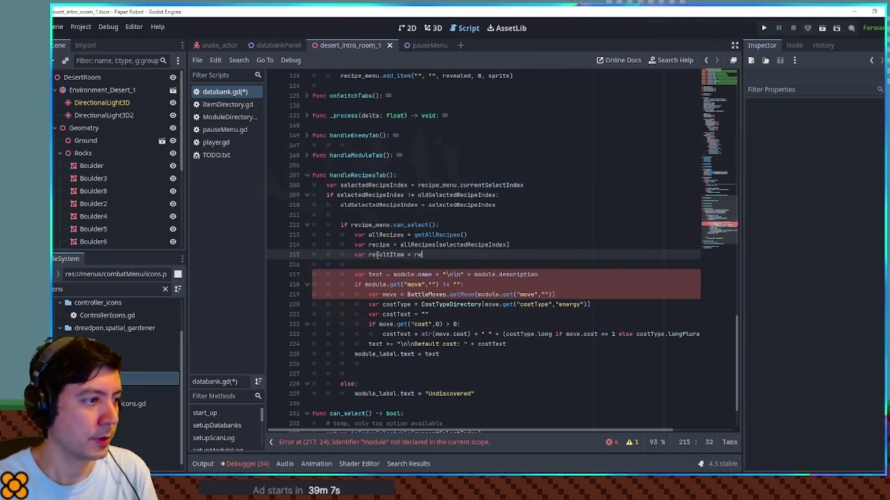
text(e.result)
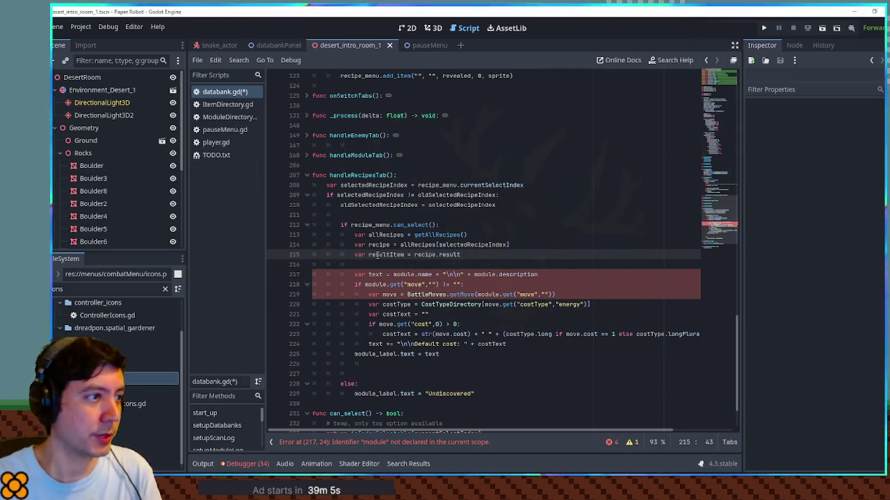
triple_click(449, 254)
double_click(449, 255)
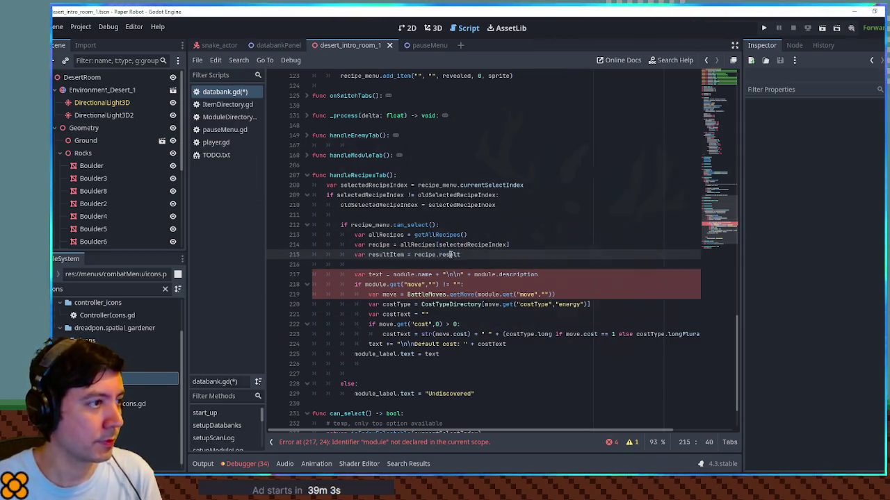
key(ctrl+f)
scroll(463, 256, up, 5)
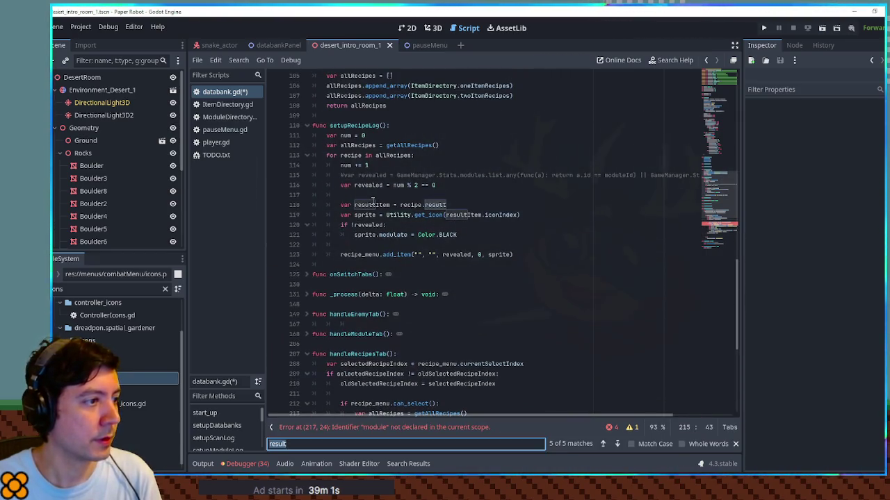
Build the label text from resultItem's name and description, checking fields in ItemDirectory.gd
click(533, 205)
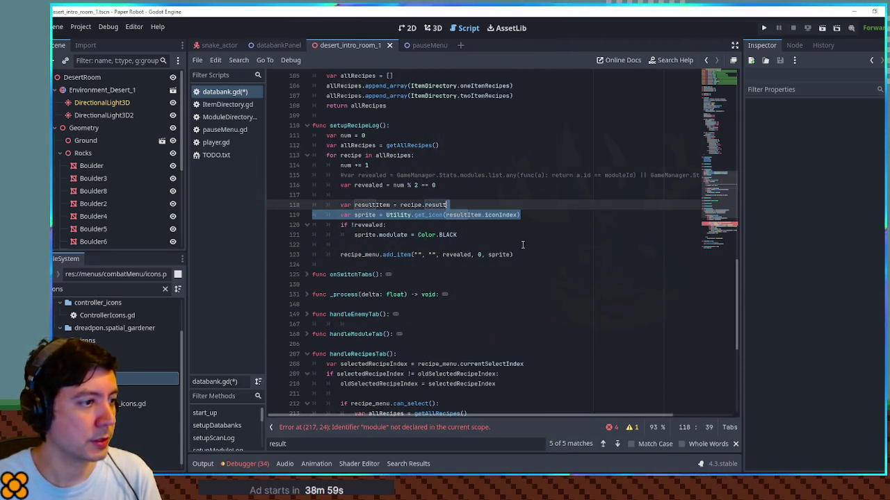
scroll(518, 251, down, 5)
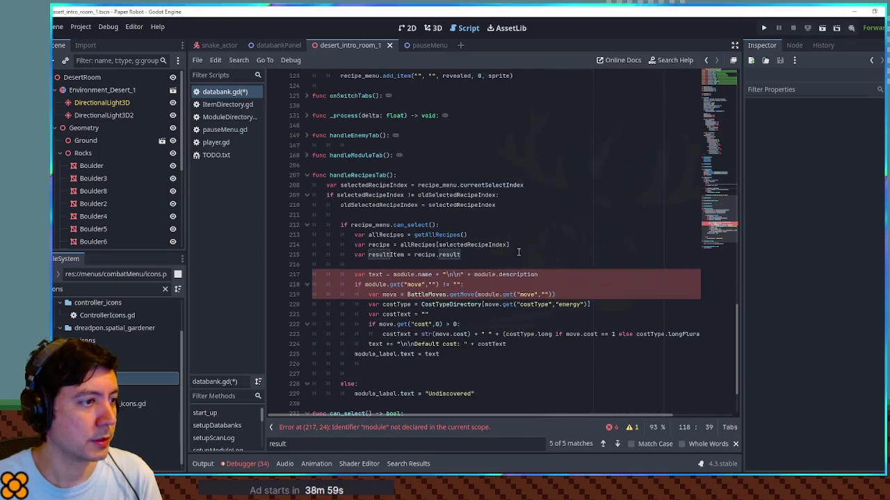
click(383, 265)
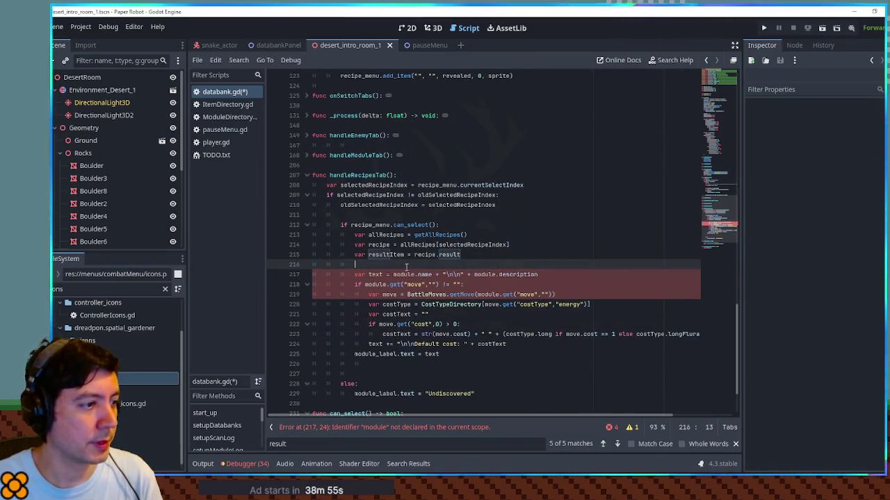
key(ctrl+shift+k)
double_click(396, 254)
key(ctrl+c)
double_click(405, 265)
key(ctrl+v)
double_click(499, 265)
double_click(535, 265)
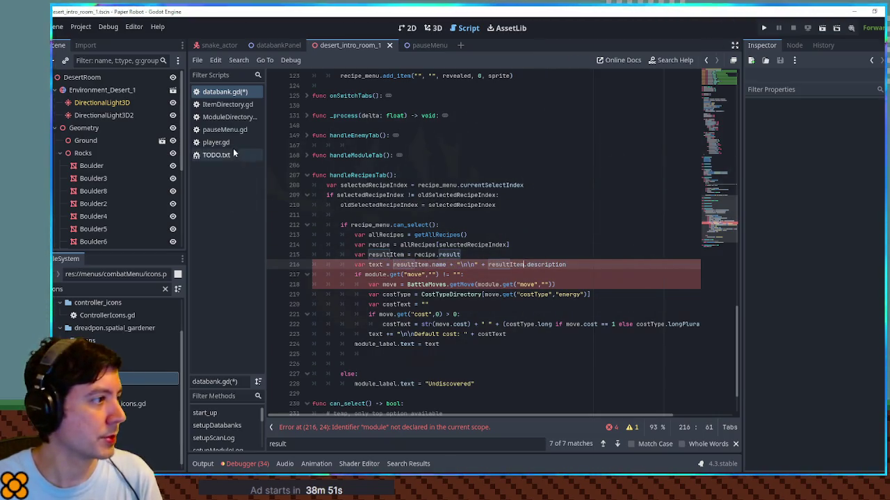
click(227, 104)
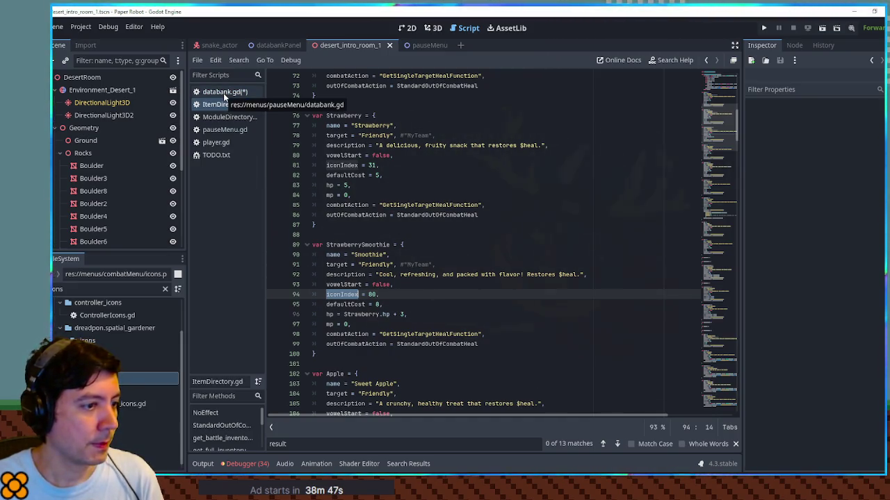
click(223, 93)
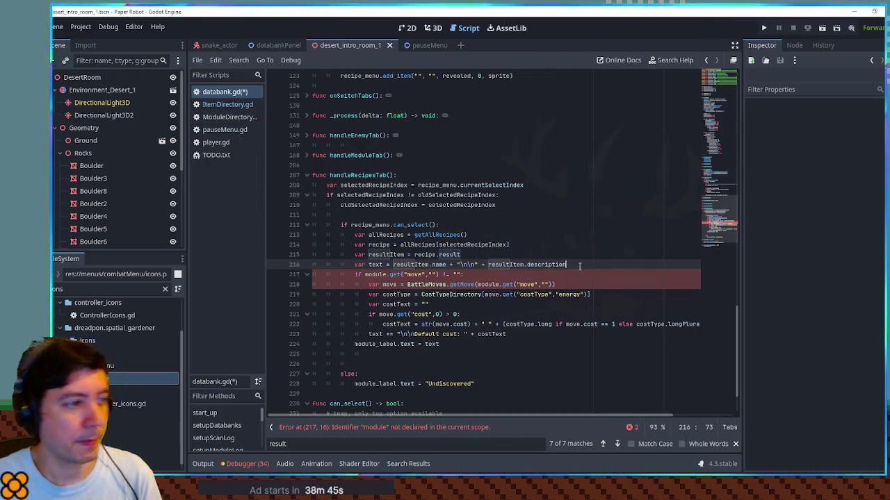
Rename module_label to recipe_label and delete the leftover move-cost block and empty lines
key(Return)
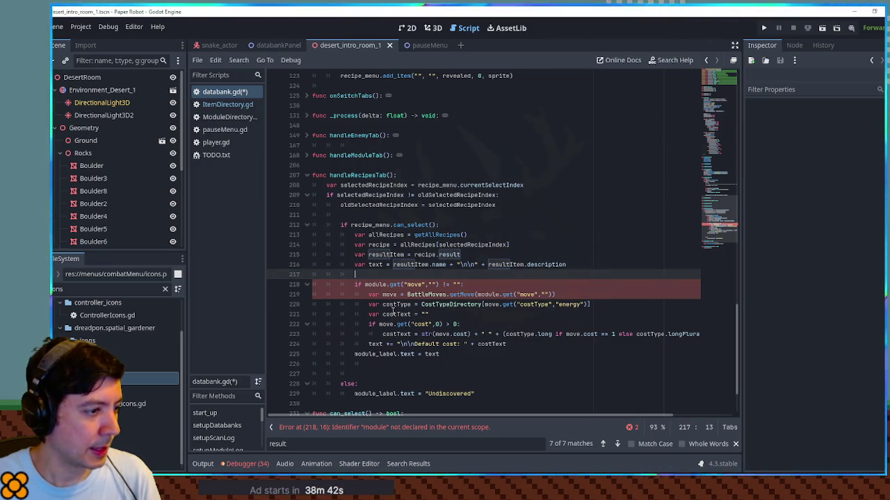
drag(376, 355, 356, 355)
text(recipe)
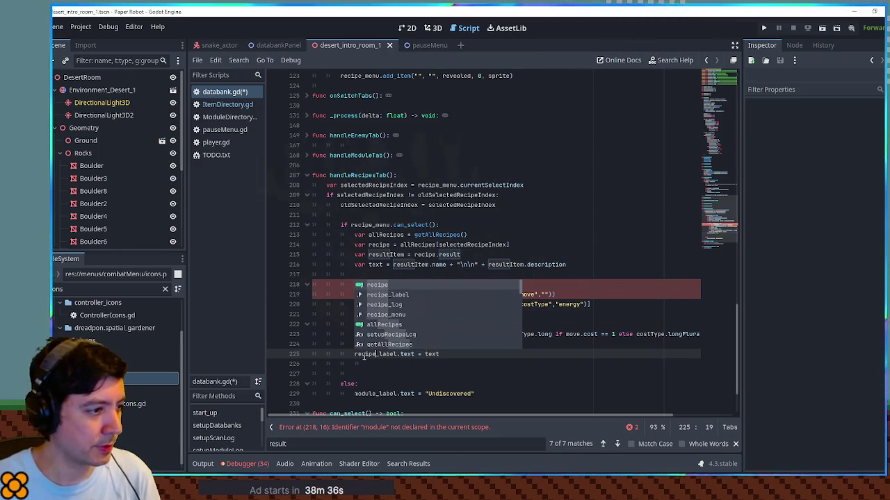
click(488, 375)
click(392, 285)
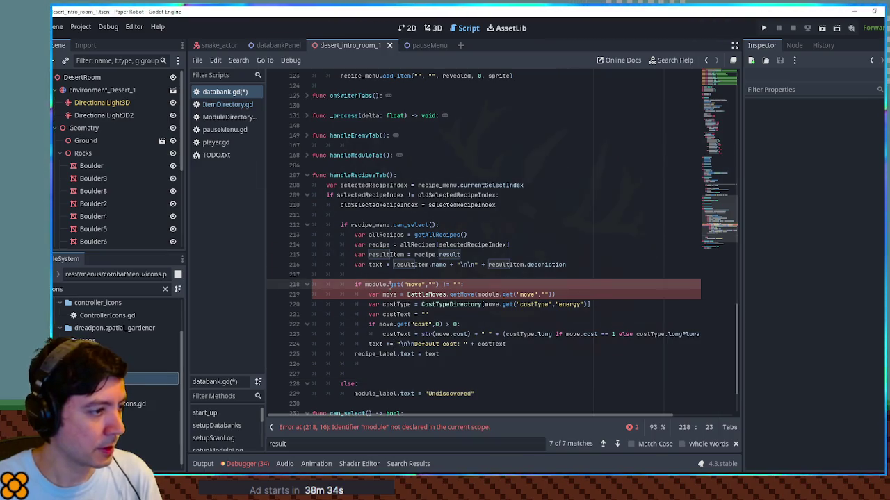
key(ctrl+shift+k)
key(ctrl+shift+k)
key(ctrl+shift+k)
click(382, 278)
key(ctrl+shift+k)
click(385, 284)
key(ctrl+shift+k)
Make the else branch set recipe_label too, and save databank.gd
click(379, 275)
double_click(380, 275)
key(ctrl+c)
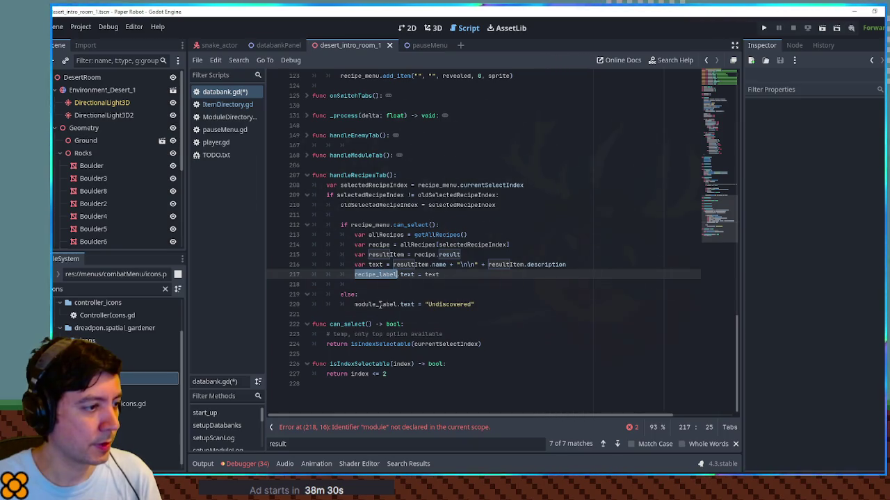
double_click(381, 305)
key(ctrl+v)
click(457, 294)
key(ctrl+s)
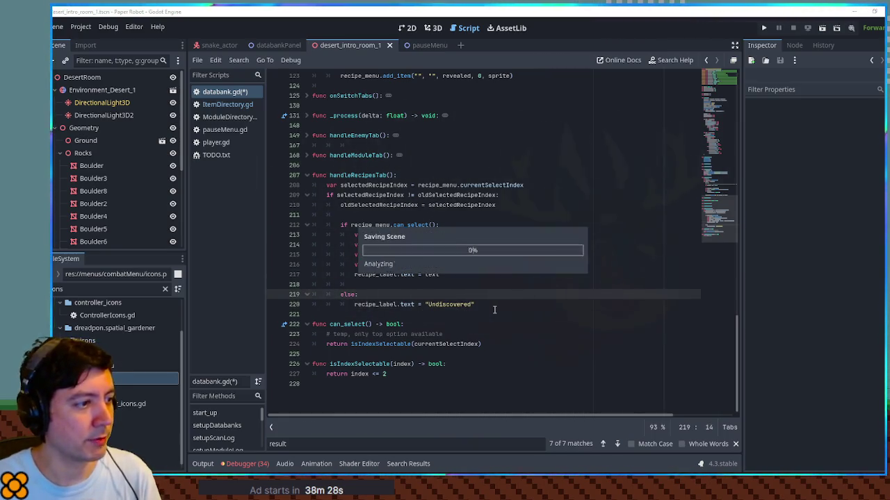
key(F5)
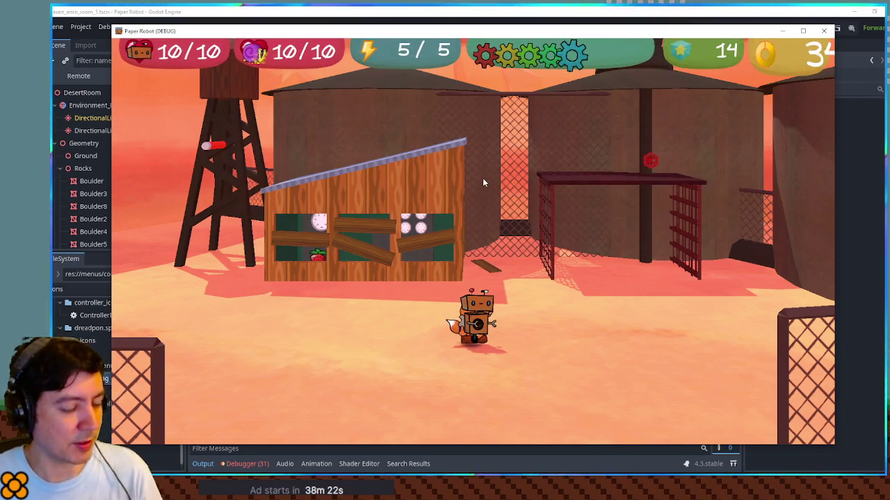
key(Escape)
key(x)
key(x)
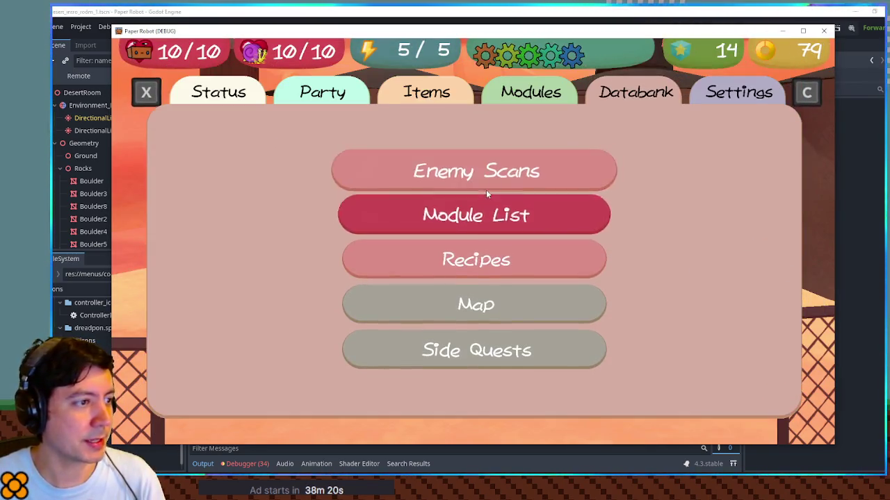
key(Down)
key(Return)
key(Right)
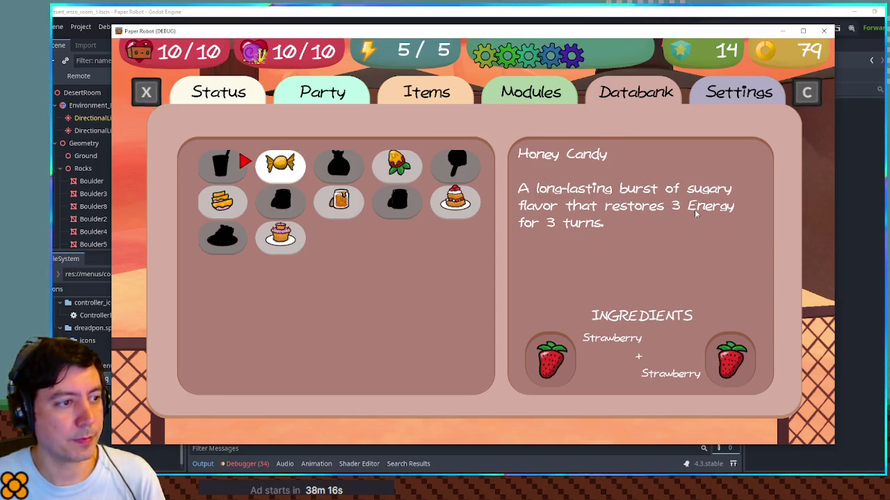
key(Right)
key(Right)
key(Left)
key(Right)
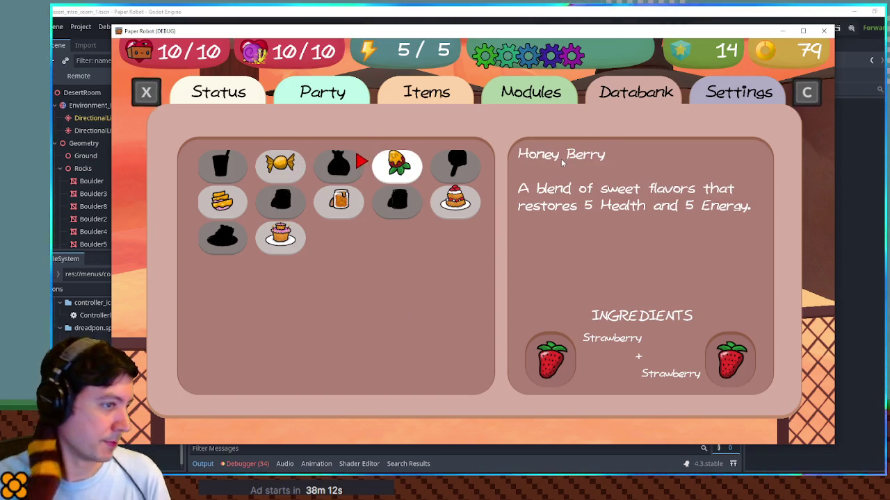
key(Down)
key(Left)
key(Left)
key(Down)
key(Left)
key(Up)
key(Up)
key(Right)
key(Right)
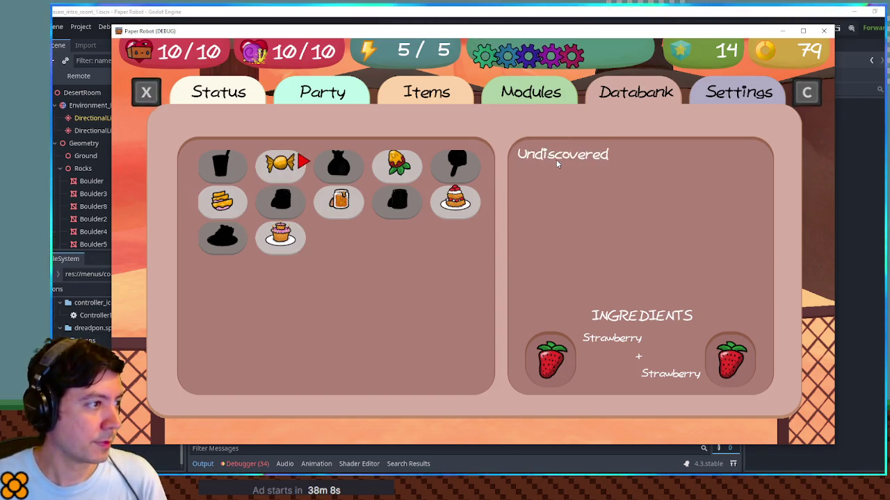
key(Right)
key(Right)
key(Down)
key(Left)
key(Up)
key(Right)
key(Down)
key(Left)
key(Left)
key(Left)
key(Down)
key(Up)
key(Up)
key(Down)
key(Left)
key(Right)
key(Up)
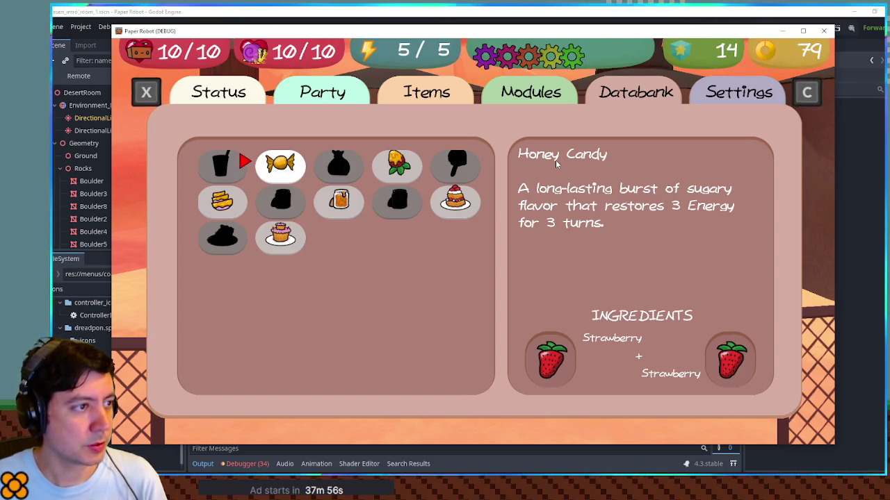
key(alt+Tab)
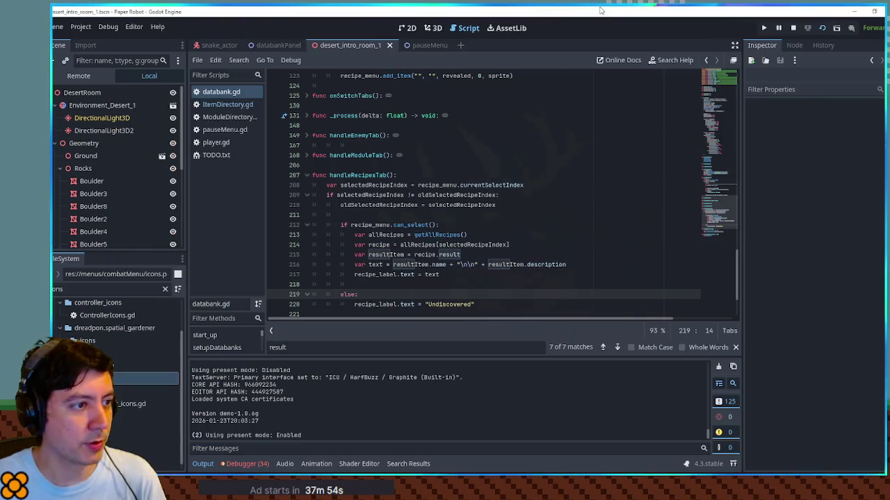
Add blank lines after recipe_label.text = text, drafting then clearing a 'var ingredient' line
scroll(457, 196, down, 2)
click(458, 196)
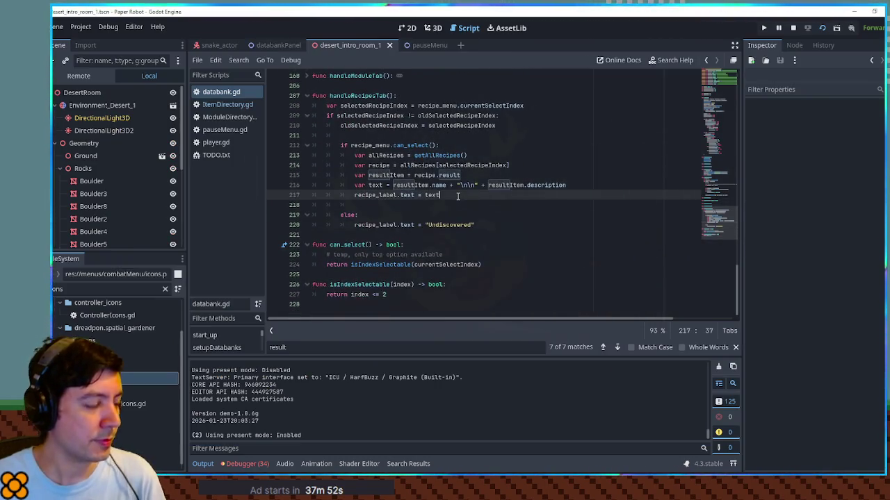
key(Return)
key(Return)
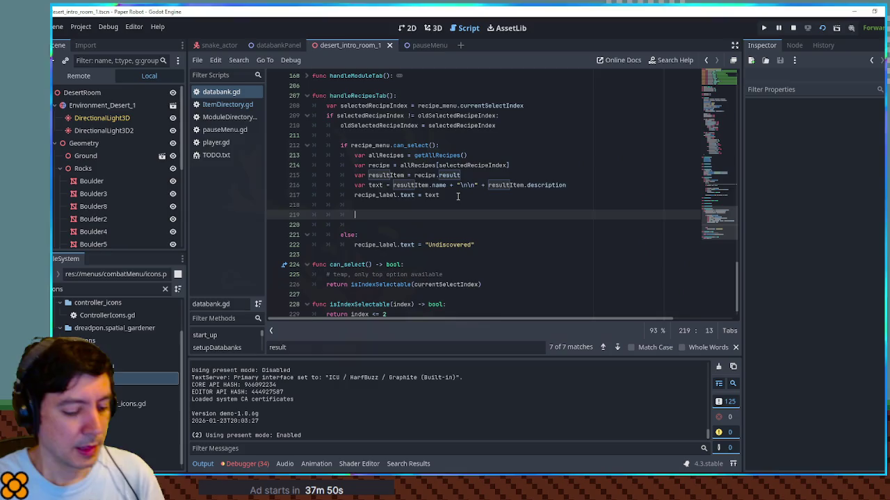
text(var ingredit)
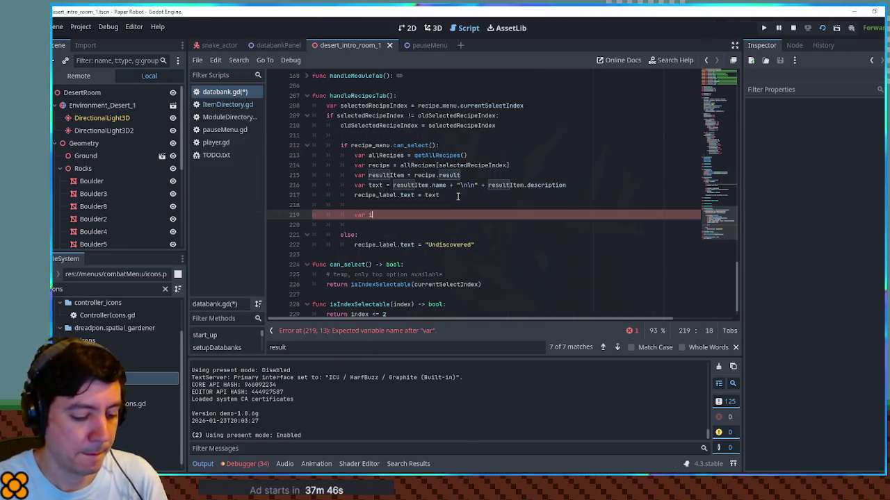
key(BackSpace)
text(ent)
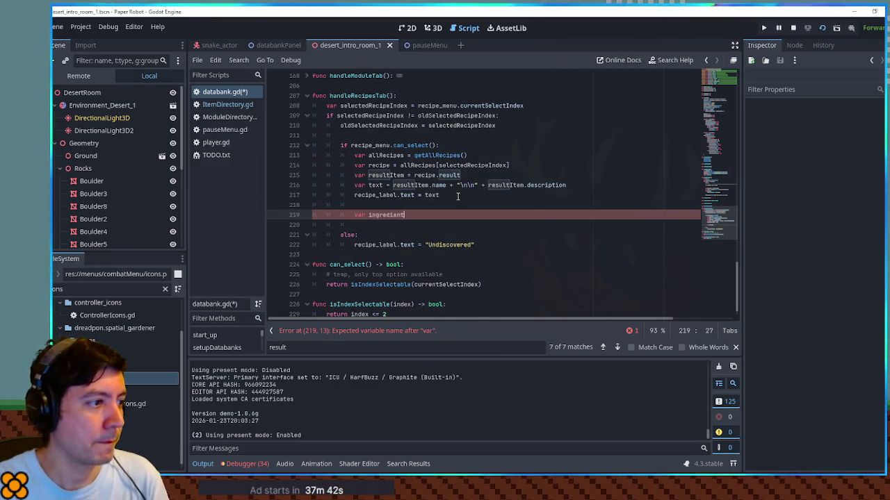
key(ctrl+BackSpace)
key(ctrl+BackSpace)
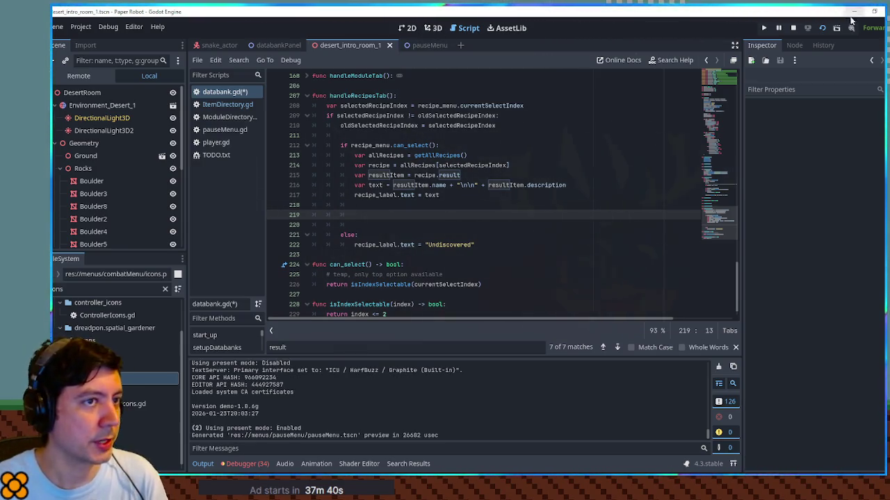
click(798, 29)
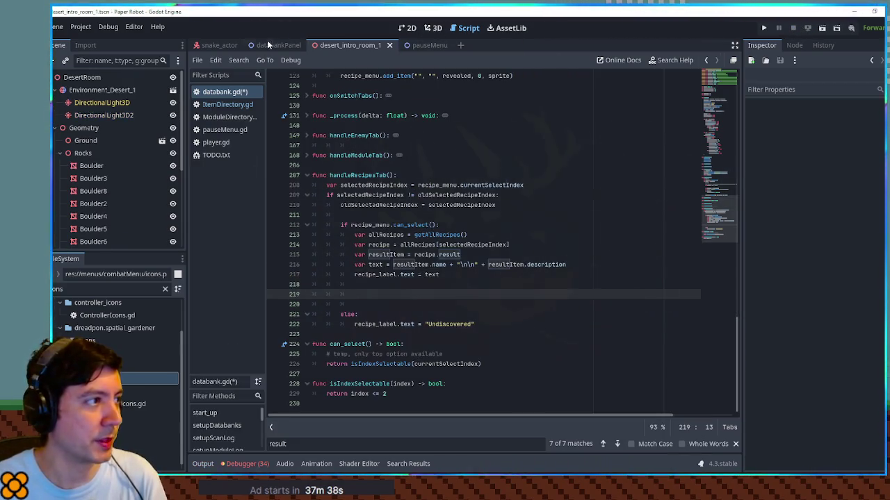
Make the RecipesLog node visible in the databankPanel 2D view
click(275, 45)
click(406, 27)
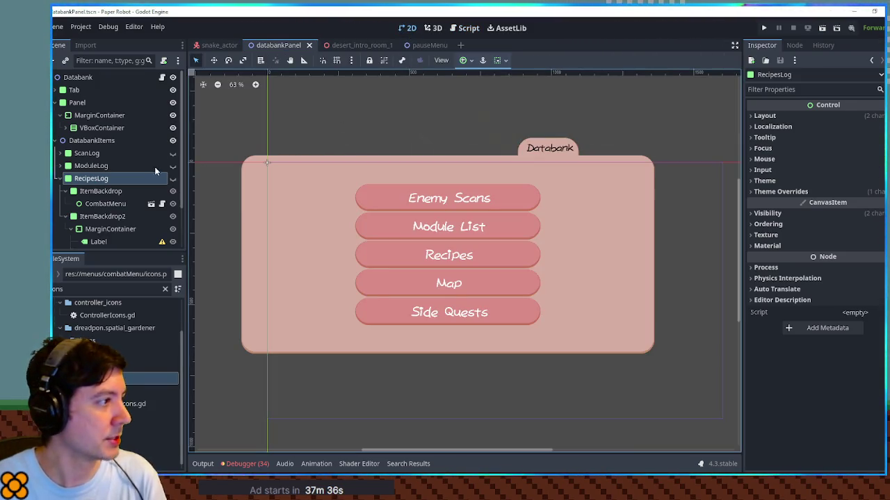
click(172, 178)
scroll(118, 181, down, 2)
click(561, 326)
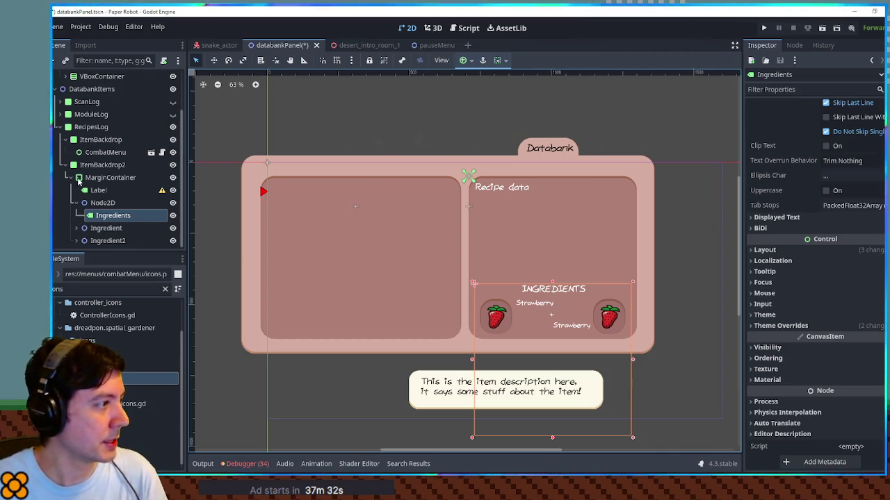
Rename the Node2D to Header and nest it inside the Ingredient node
click(78, 205)
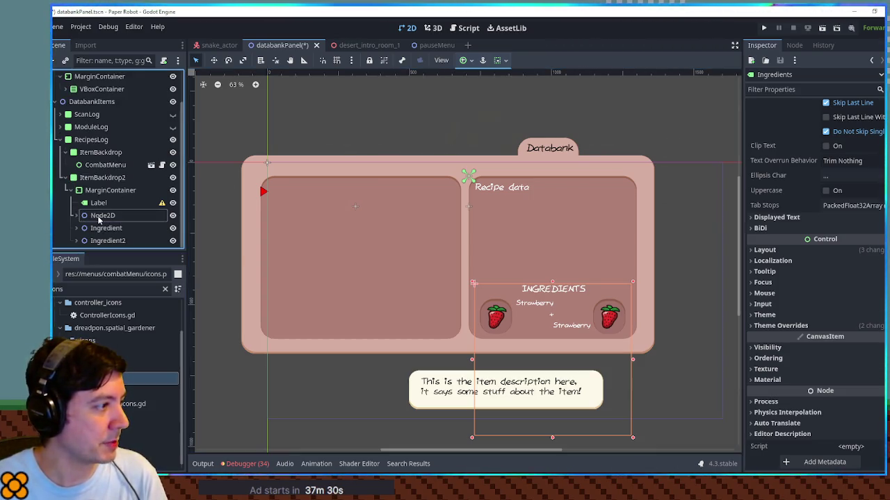
double_click(101, 216)
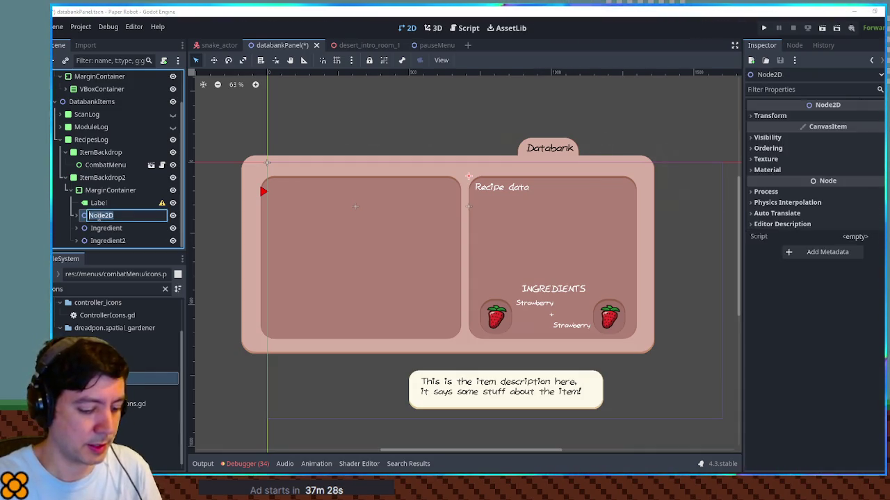
text(Header)
key(Return)
drag(101, 217, 98, 230)
click(82, 203)
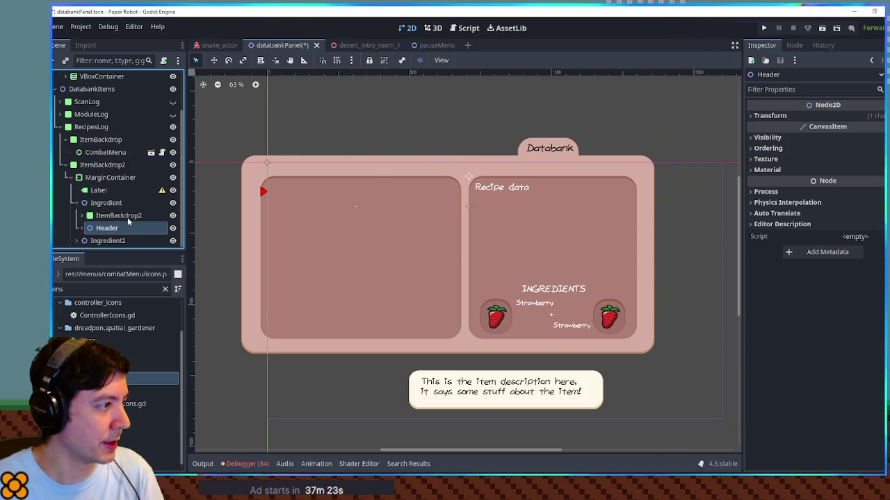
click(76, 203)
click(173, 241)
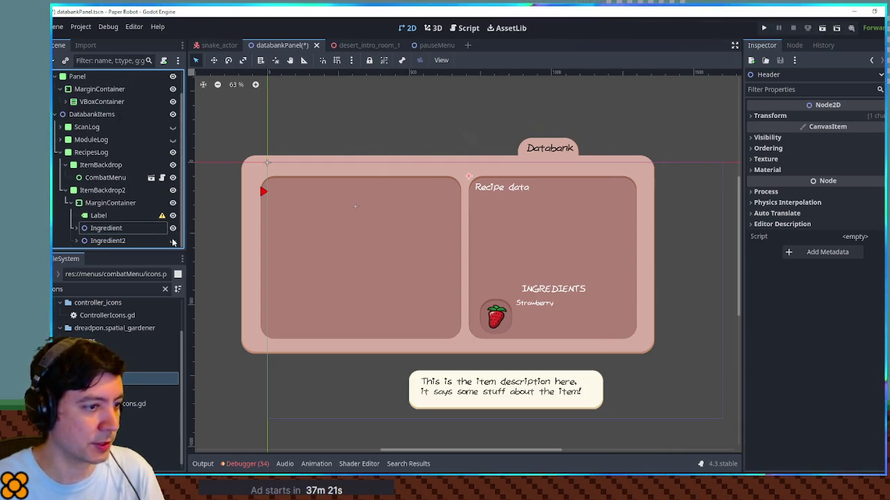
click(173, 241)
click(173, 241)
click(173, 241)
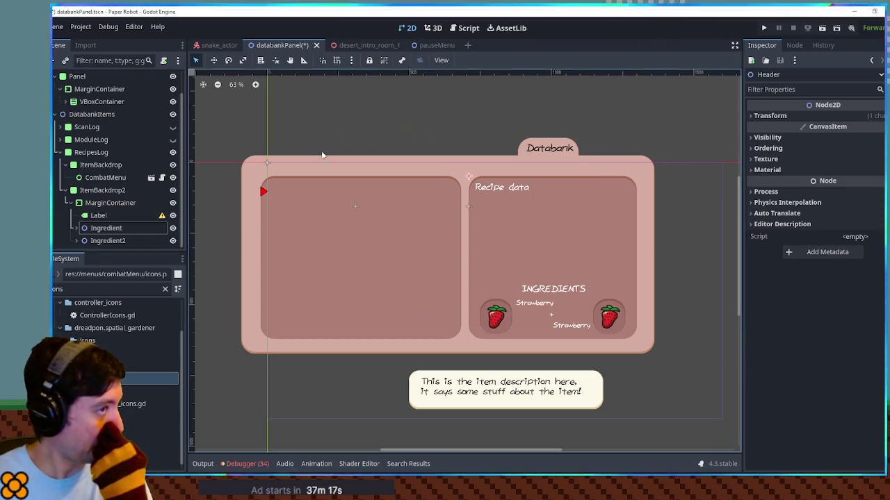
click(465, 28)
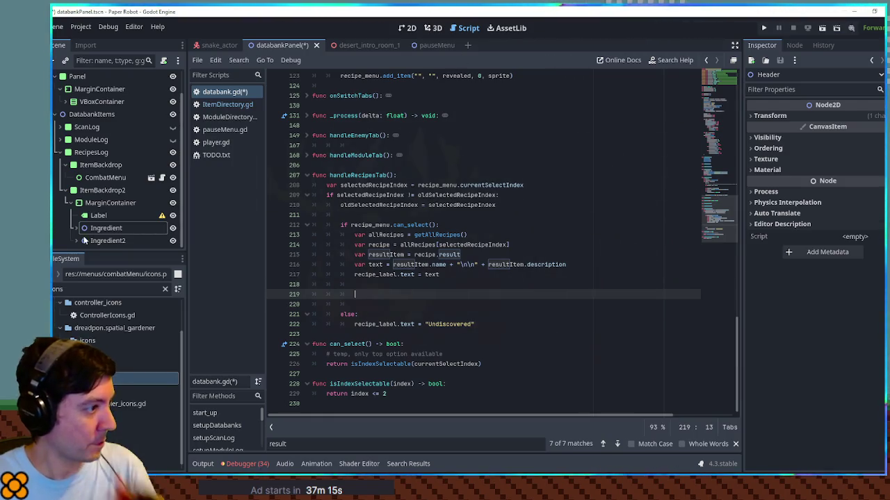
Declare var ingredient1 = $DatabankItems/RecipesLog/ItemBackdrop2/MarginContainer/Ingredient on line 219 and duplicate it
click(113, 227)
mouse_move(113, 227)
mouse_down()
mouse_move(383, 280)
mouse_move(382, 294)
mouse_up()
click(354, 294)
text(var )
text(ingredient)
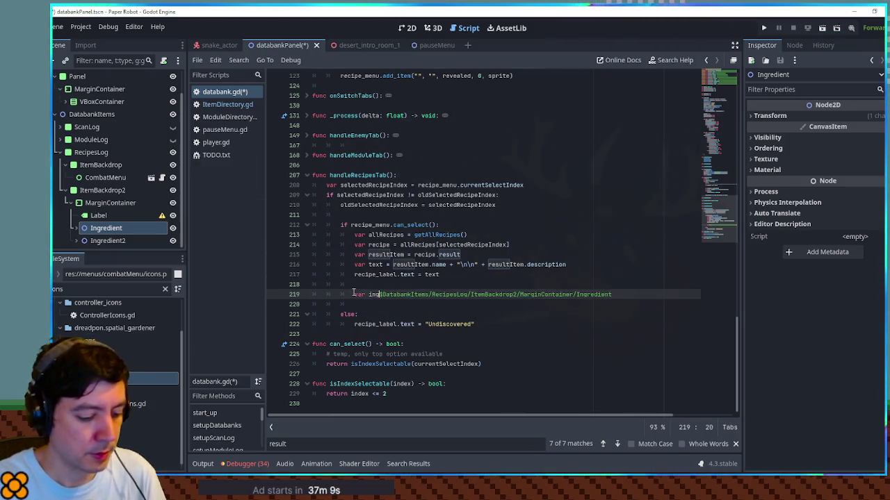
text(1 )
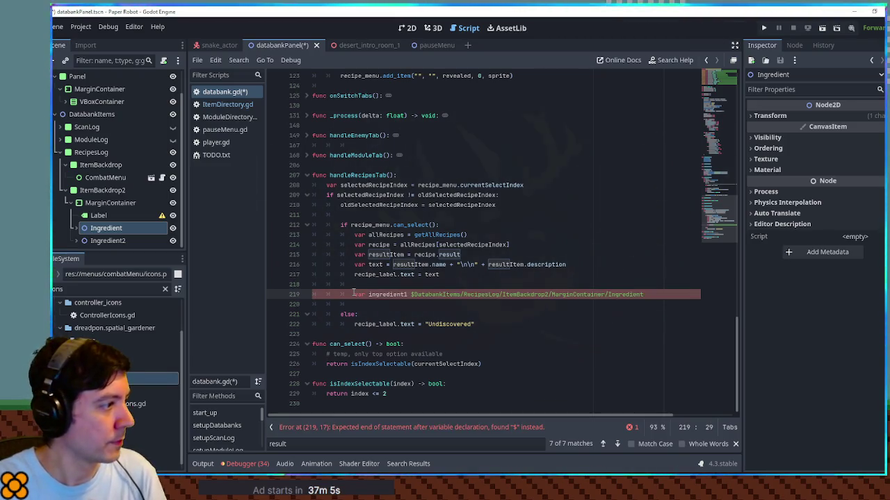
text(=)
key(End)
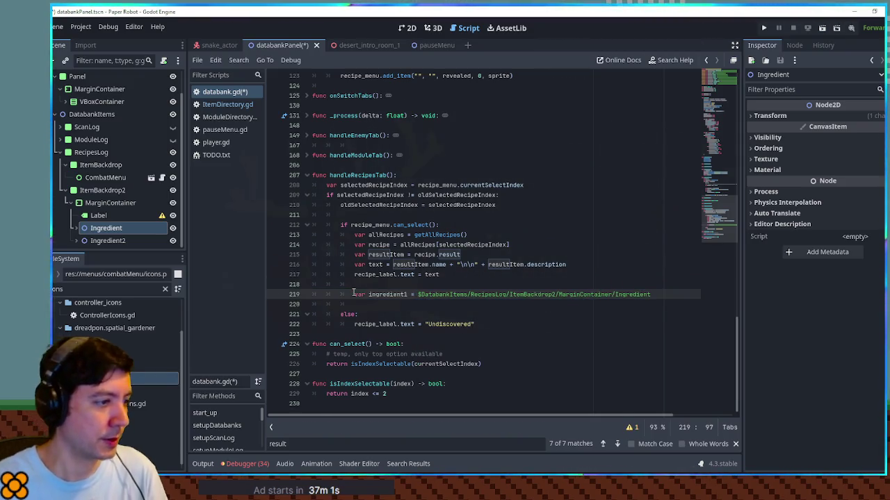
key(ctrl+shift+d)
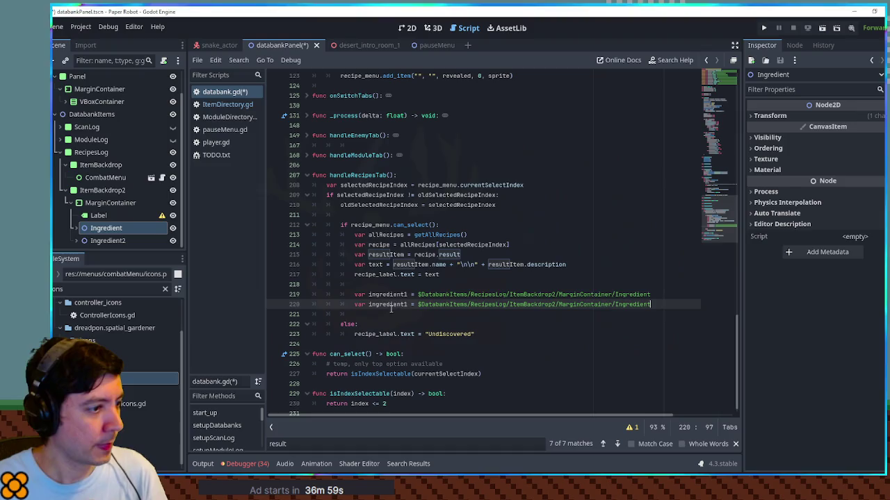